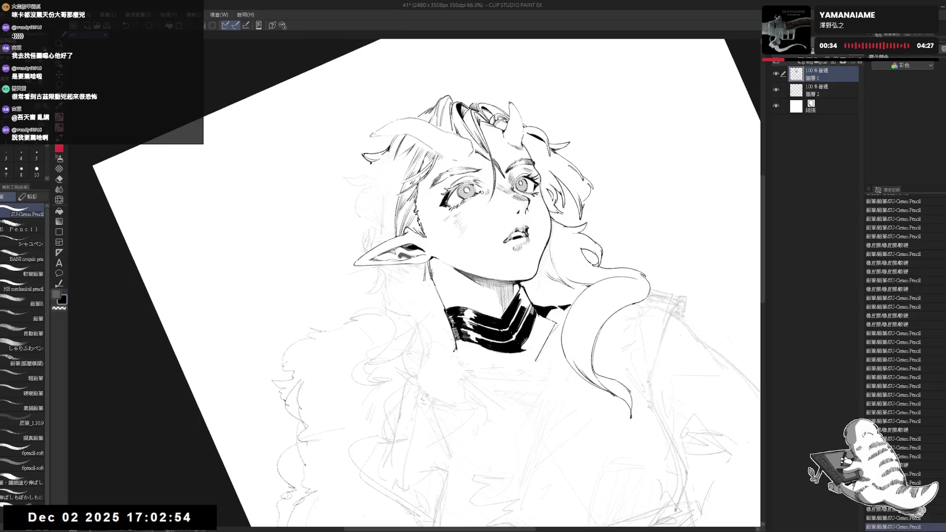
Erase a stray mark in the hair and ink a small replacement stroke
{"action": "key", "text": "e"}
{"action": "mouse_move", "coordinate": [365, 159]}
{"action": "left_mouse_down"}
{"action": "mouse_move", "coordinate": [379, 163]}
{"action": "mouse_move", "coordinate": [372, 171]}
{"action": "left_mouse_up"}
{"action": "key", "text": "p"}
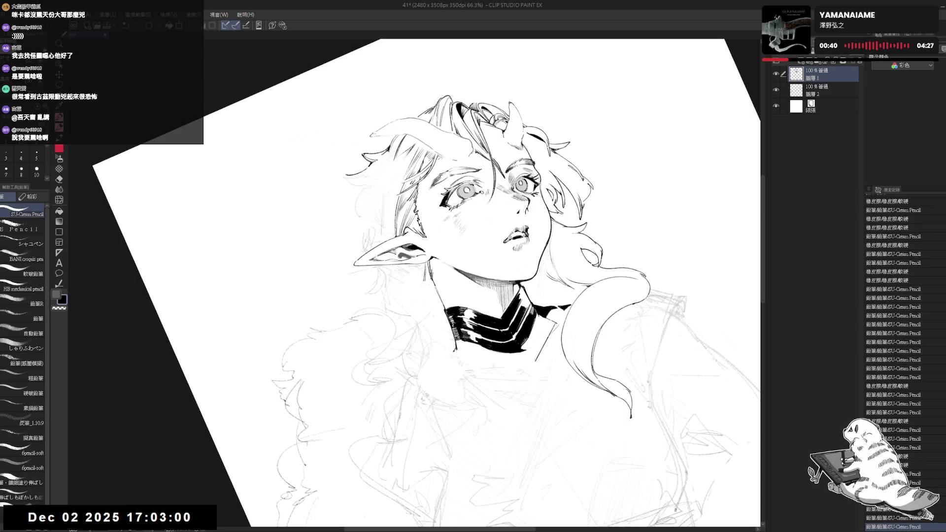
{"action": "key", "text": "ctrl+z"}
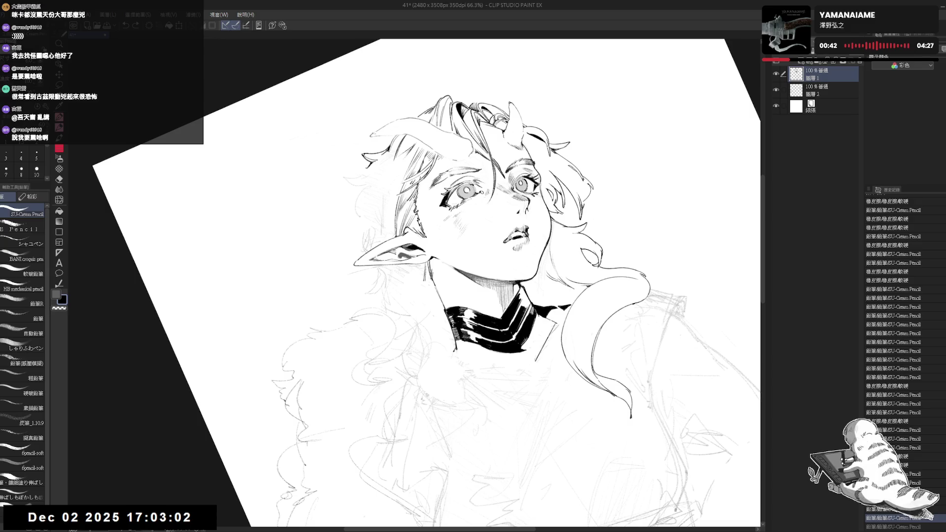
{"action": "left_click_drag", "start_coordinate": [363, 156], "coordinate": [373, 182]}
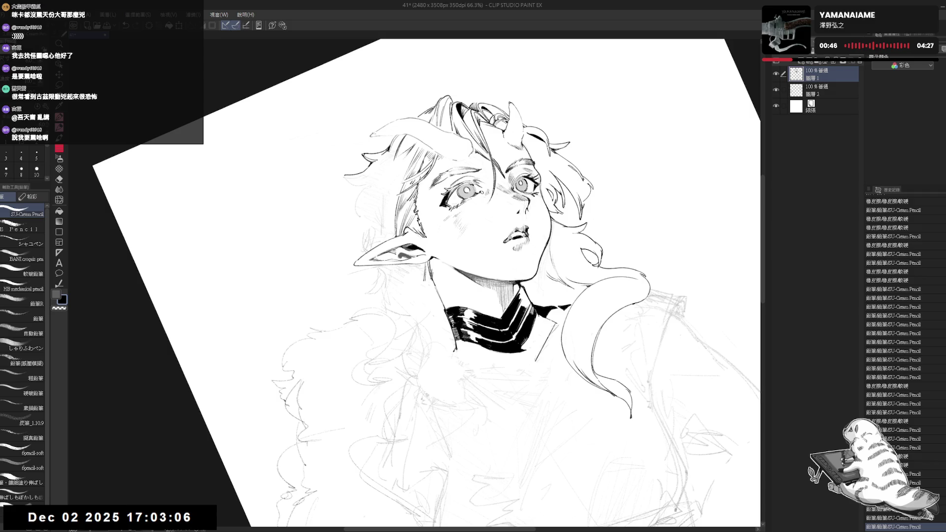
Erase two stray marks in the hair and add light pencil strokes
{"action": "key", "text": "e"}
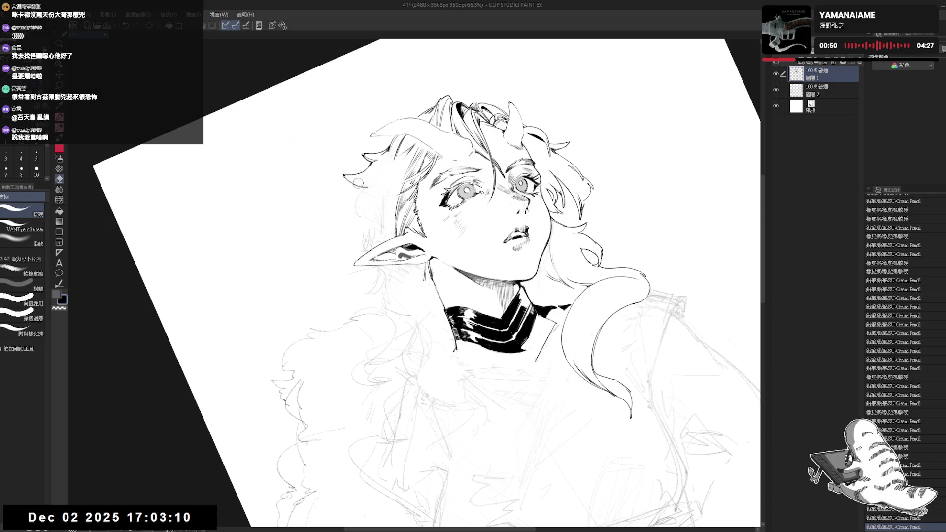
{"action": "mouse_move", "coordinate": [352, 178]}
{"action": "left_mouse_down"}
{"action": "mouse_move", "coordinate": [372, 185]}
{"action": "mouse_move", "coordinate": [362, 189]}
{"action": "left_mouse_up"}
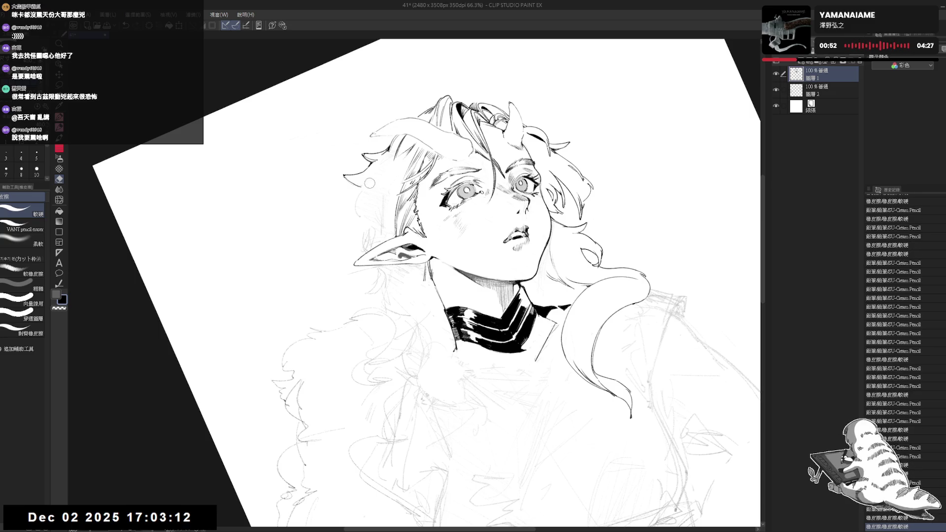
{"action": "mouse_move", "coordinate": [375, 181]}
{"action": "left_mouse_down"}
{"action": "mouse_move", "coordinate": [392, 157]}
{"action": "mouse_move", "coordinate": [365, 184]}
{"action": "left_mouse_up"}
{"action": "key", "text": "p"}
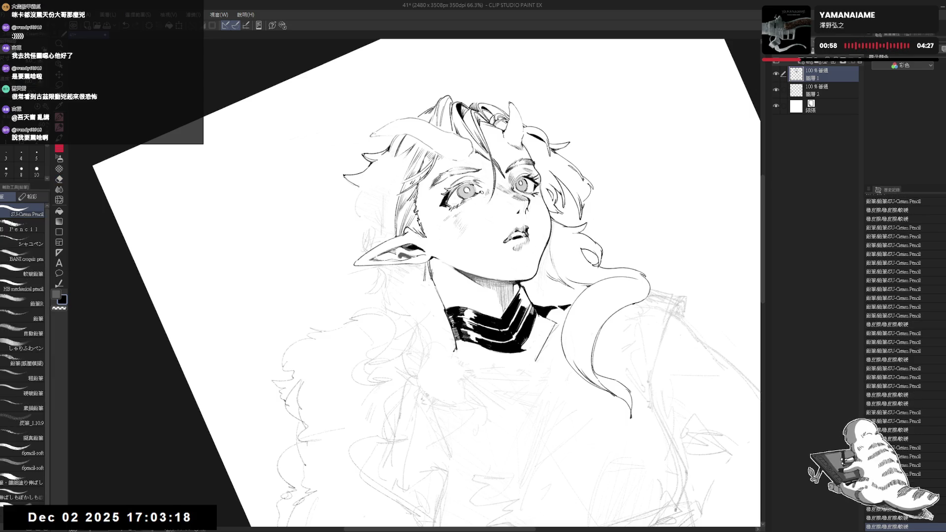
{"action": "mouse_move", "coordinate": [372, 297]}
{"action": "left_mouse_down"}
{"action": "mouse_move", "coordinate": [325, 347]}
{"action": "mouse_move", "coordinate": [434, 197]}
{"action": "mouse_move", "coordinate": [422, 219]}
{"action": "mouse_move", "coordinate": [440, 239]}
{"action": "mouse_move", "coordinate": [422, 221]}
{"action": "mouse_move", "coordinate": [416, 165]}
{"action": "mouse_move", "coordinate": [404, 185]}
{"action": "mouse_move", "coordinate": [429, 196]}
{"action": "mouse_move", "coordinate": [425, 210]}
{"action": "mouse_move", "coordinate": [457, 172]}
{"action": "mouse_move", "coordinate": [414, 187]}
{"action": "mouse_move", "coordinate": [389, 162]}
{"action": "mouse_move", "coordinate": [402, 195]}
{"action": "mouse_move", "coordinate": [389, 190]}
{"action": "mouse_move", "coordinate": [392, 177]}
{"action": "left_mouse_up"}
Rotate the view and erase the stray lines near the ear
{"action": "key", "text": "r"}
{"action": "key", "text": "e"}
{"action": "key", "text": "p"}
{"action": "key", "text": "e"}
{"action": "key", "text": "e"}
{"action": "key", "text": "p"}
{"action": "key", "text": "e"}
{"action": "mouse_move", "coordinate": [390, 182]}
{"action": "left_mouse_down"}
{"action": "mouse_move", "coordinate": [402, 195]}
{"action": "mouse_move", "coordinate": [379, 195]}
{"action": "mouse_move", "coordinate": [356, 178]}
{"action": "left_mouse_up"}
Dab a small ink mark beside the ear, then erase two tiny marks there
{"action": "key", "text": "p"}
{"action": "key", "text": "e"}
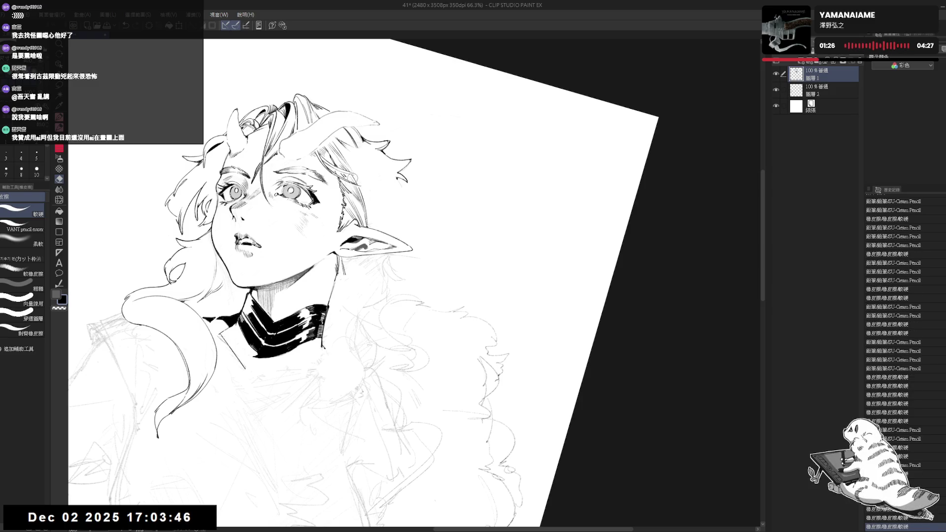
{"action": "key", "text": "p"}
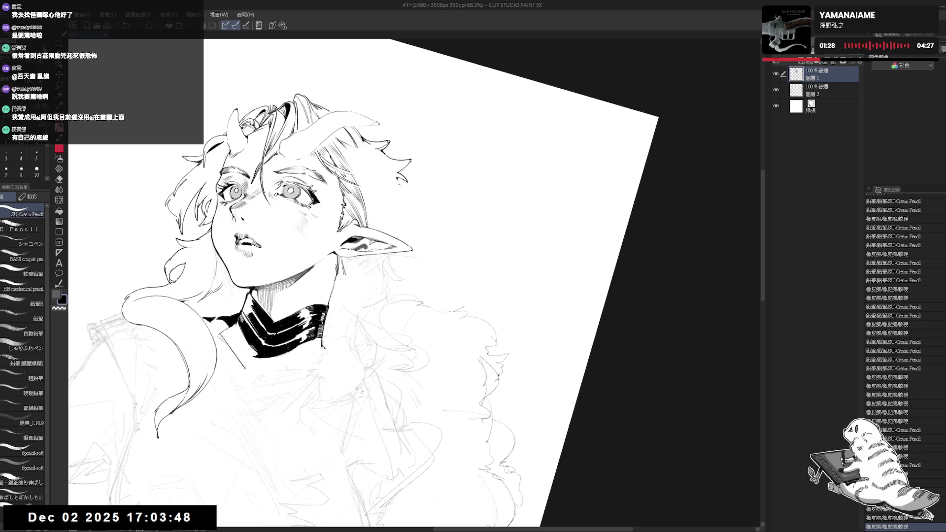
{"action": "left_click", "coordinate": [414, 195]}
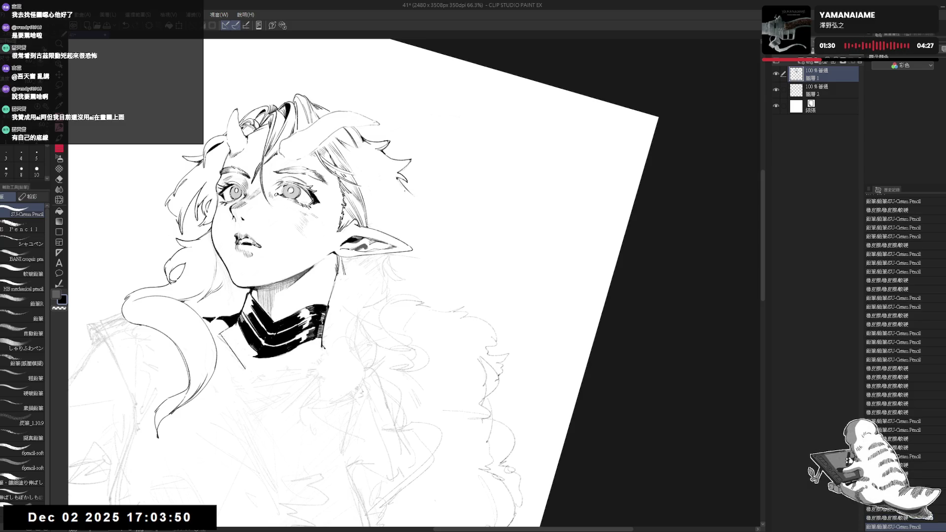
{"action": "key", "text": "e"}
{"action": "left_click", "coordinate": [413, 197]}
{"action": "left_click", "coordinate": [404, 190]}
Add a tiny ink dot and a short stroke beside the ear
{"action": "key", "text": "p"}
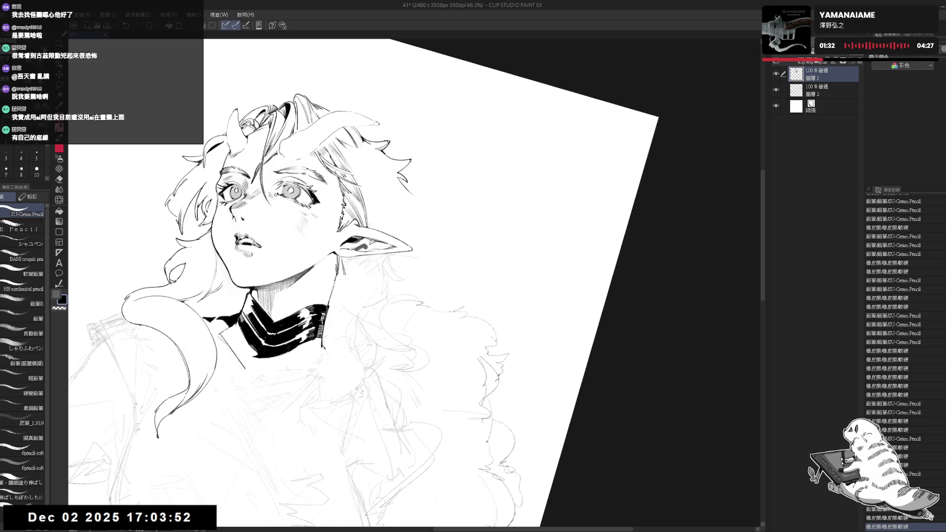
{"action": "left_click", "coordinate": [405, 194]}
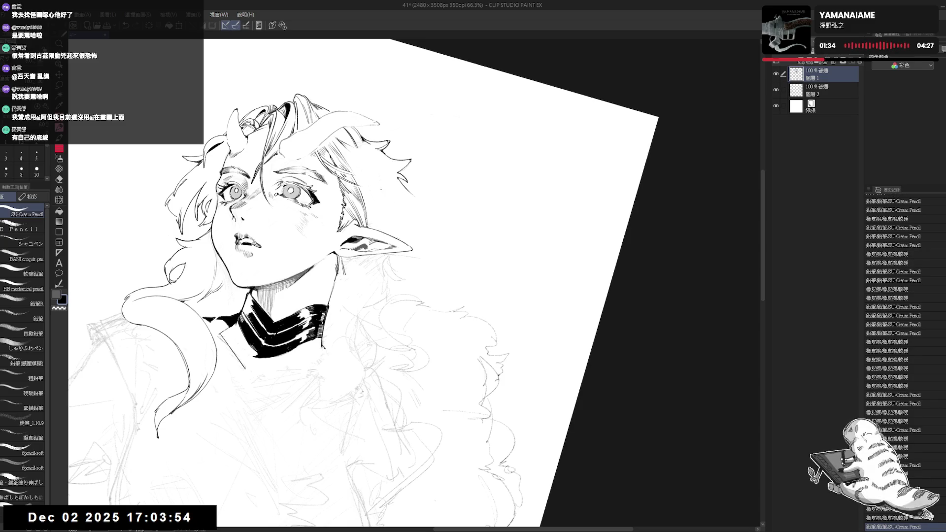
{"action": "mouse_move", "coordinate": [380, 190]}
{"action": "left_mouse_down"}
{"action": "mouse_move", "coordinate": [391, 201]}
{"action": "mouse_move", "coordinate": [414, 197]}
{"action": "left_mouse_up"}
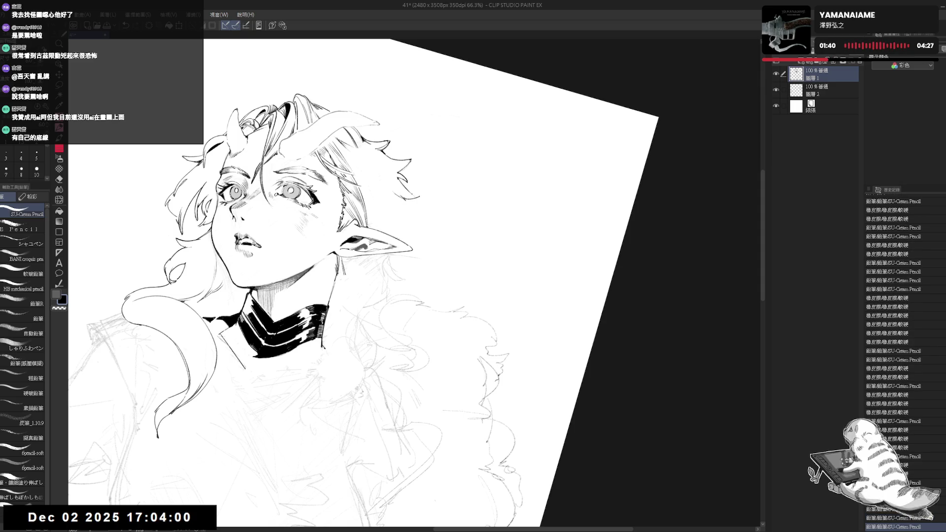
Reset the view, zoom in and erase sketch lines beside the ear and temple
{"action": "key", "text": "h"}
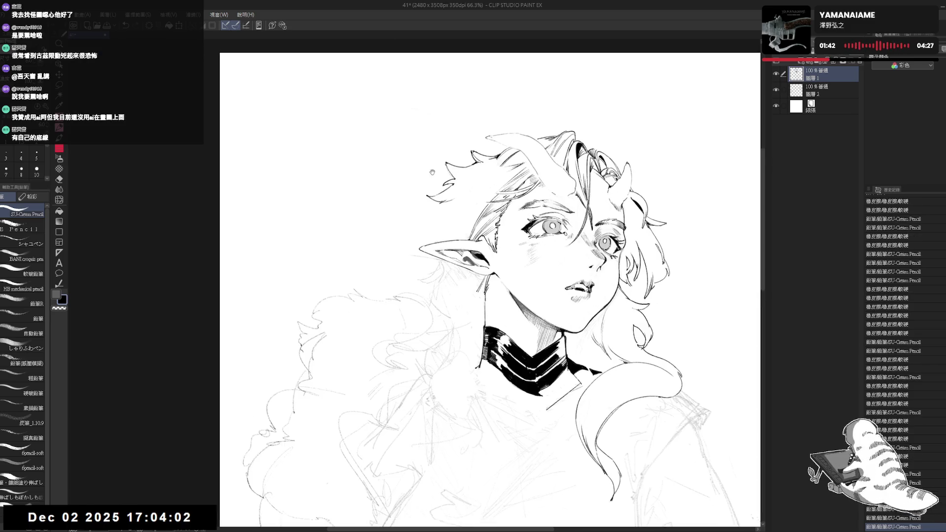
{"action": "scroll", "coordinate": [393, 161], "scroll_direction": "up", "scroll_amount": 2}
{"action": "key", "text": "e"}
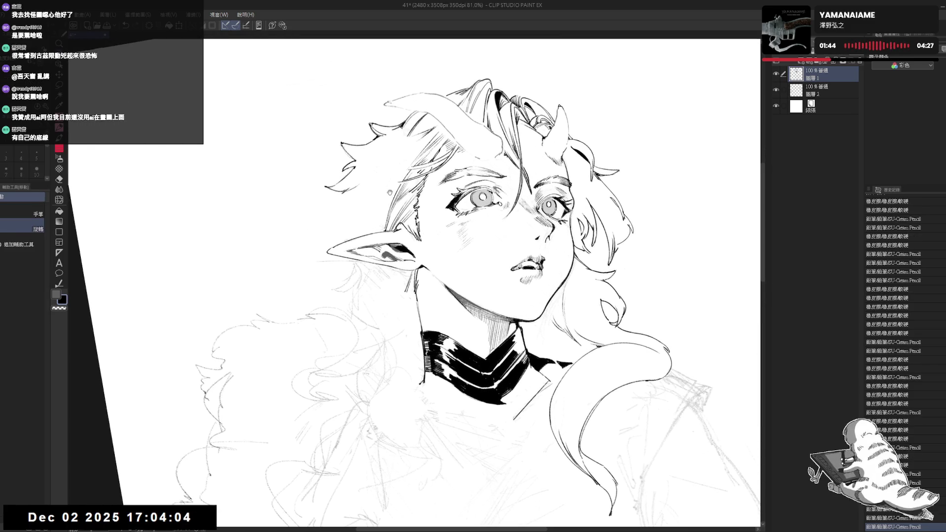
{"action": "left_click_drag", "start_coordinate": [390, 206], "coordinate": [382, 234]}
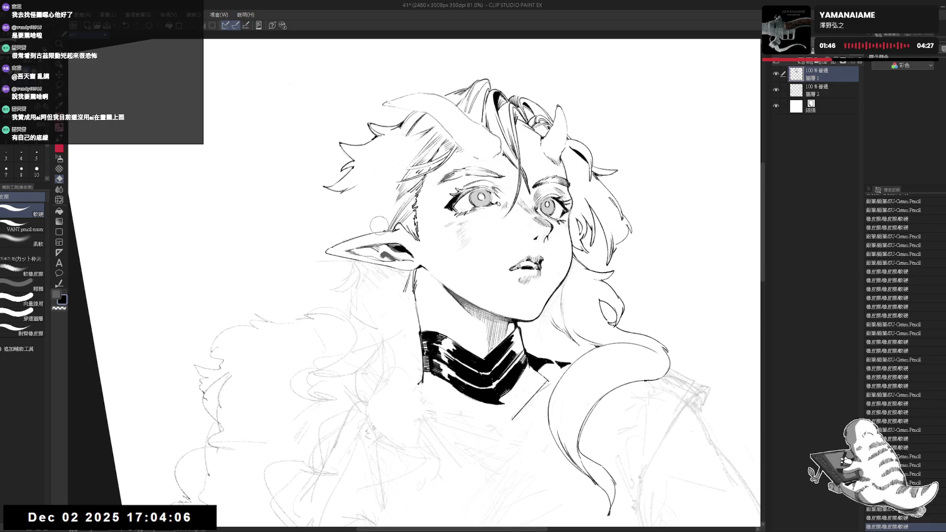
{"action": "mouse_move", "coordinate": [391, 194]}
{"action": "left_mouse_down"}
{"action": "mouse_move", "coordinate": [401, 199]}
{"action": "mouse_move", "coordinate": [391, 191]}
{"action": "mouse_move", "coordinate": [343, 201]}
{"action": "left_mouse_up"}
Undo an unwanted hair stroke, then mirror the view and rotate it clockwise in steps
{"action": "key", "text": "h"}
{"action": "key", "text": "ctrl+z"}
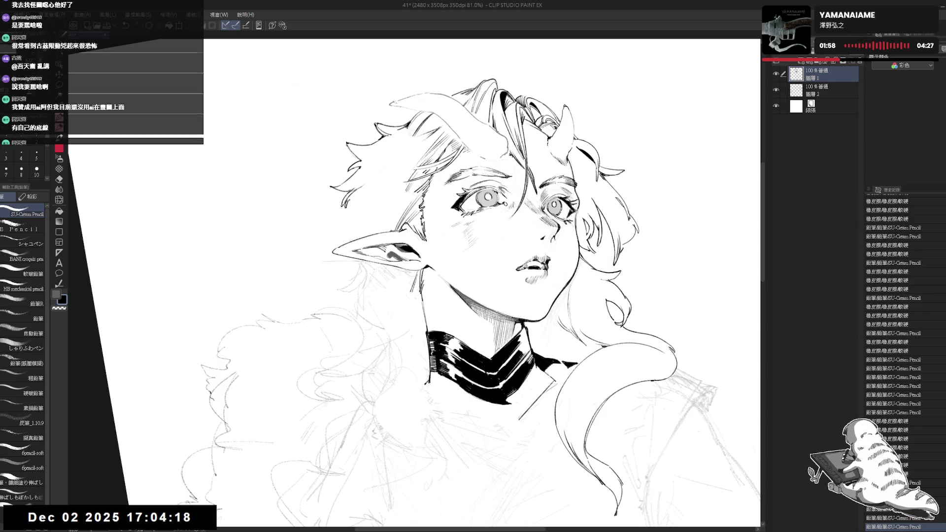
{"action": "key", "text": "asciicircum"}
{"action": "key", "text": "asciicircum"}
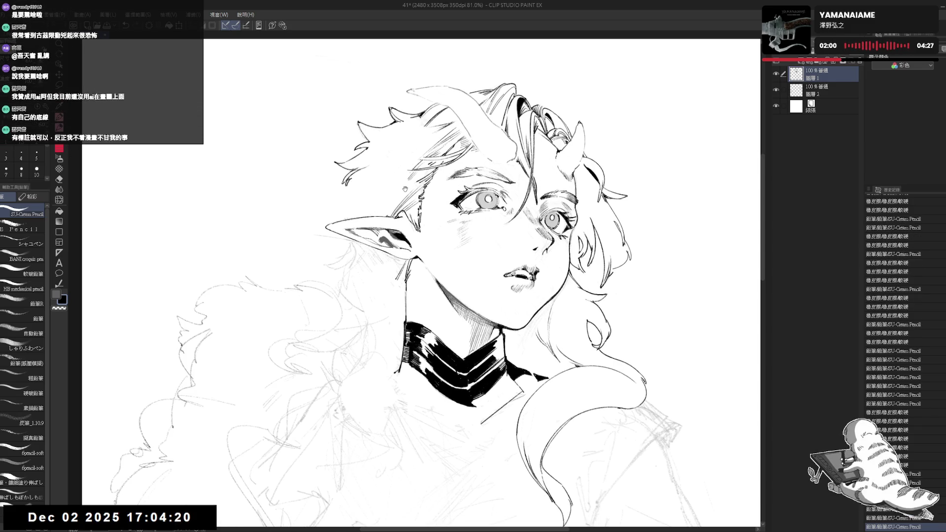
{"action": "key", "text": "h"}
{"action": "key", "text": "asciicircum"}
{"action": "key", "text": "asciicircum"}
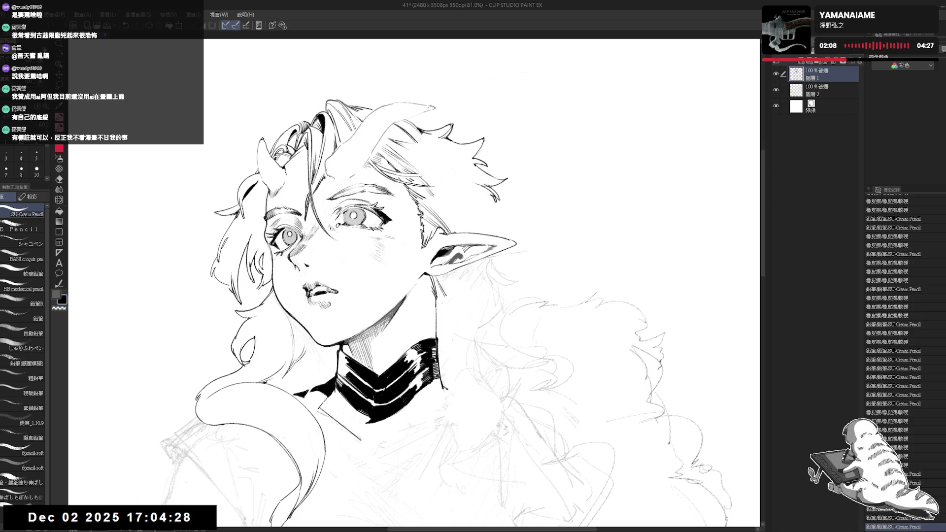
{"action": "key", "text": "asciicircum"}
{"action": "key", "text": "asciicircum"}
{"action": "key", "text": "e"}
{"action": "key", "text": "p"}
{"action": "key", "text": "e"}
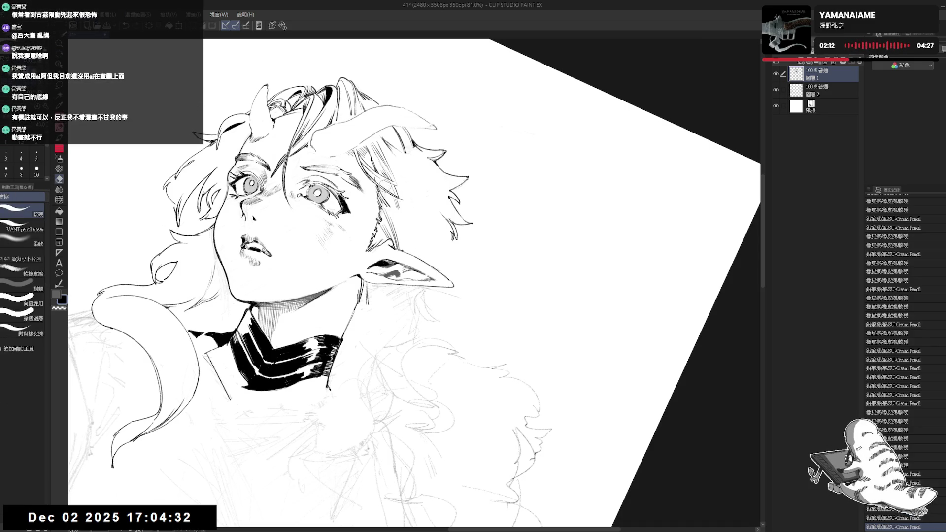
Erase two small marks near the hair, then zoom out and tilt the view about 22°
{"action": "key", "text": "asciicircum"}
{"action": "key", "text": "asciicircum"}
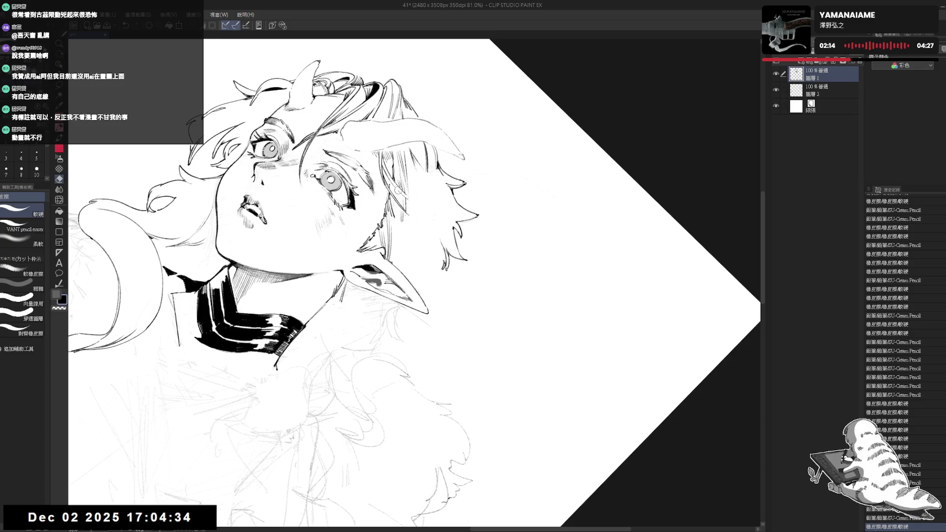
{"action": "left_click_drag", "start_coordinate": [400, 195], "coordinate": [396, 184]}
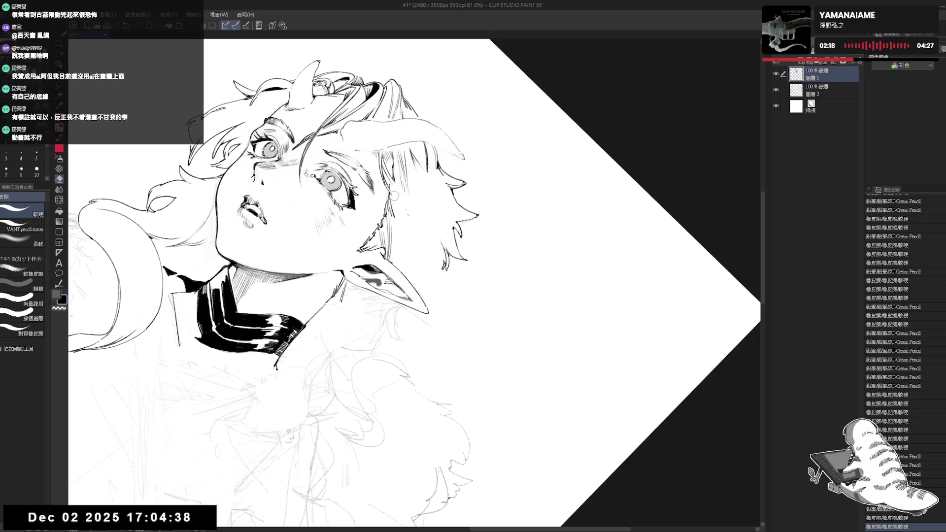
{"action": "left_click_drag", "start_coordinate": [402, 217], "coordinate": [397, 221]}
{"action": "key", "text": "r"}
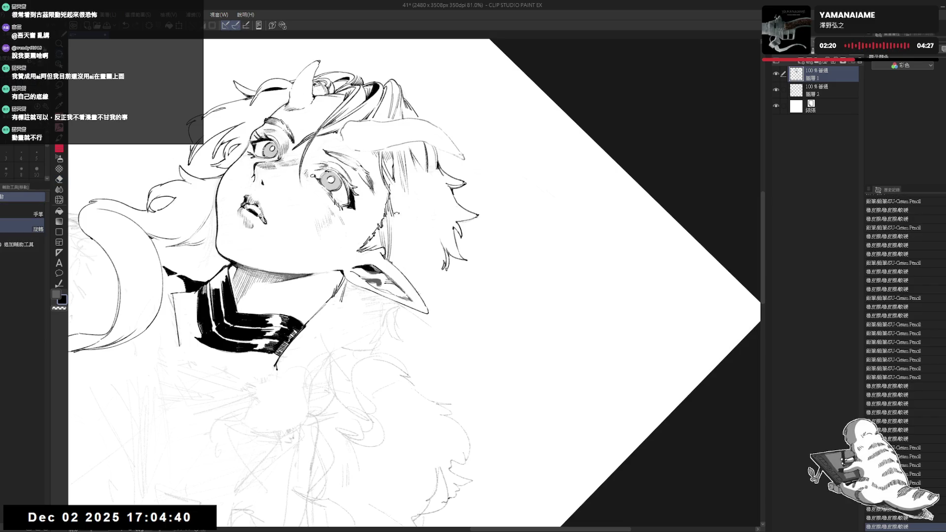
{"action": "scroll", "coordinate": [414, 281], "scroll_direction": "down", "scroll_amount": 3}
{"action": "left_click_drag", "start_coordinate": [542, 345], "coordinate": [551, 246]}
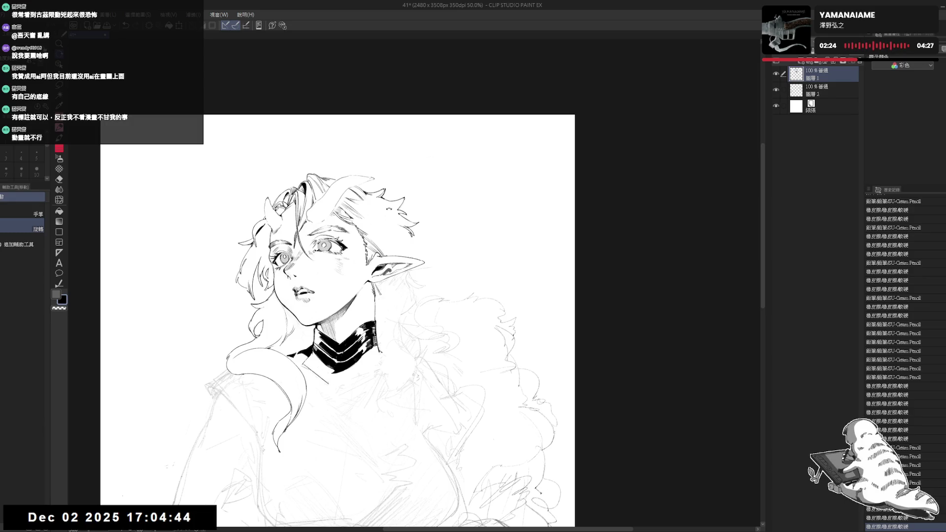
{"action": "scroll", "coordinate": [317, 249], "scroll_direction": "up", "scroll_amount": 2}
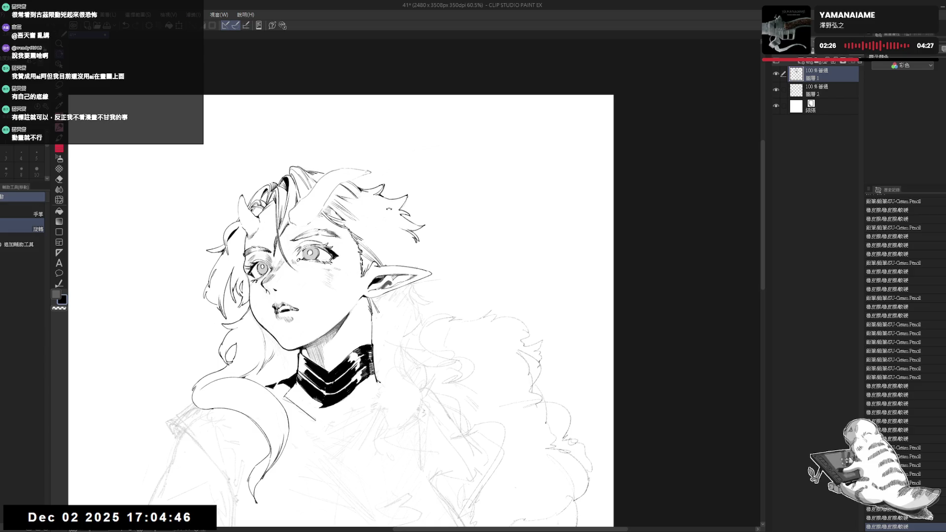
{"action": "left_click_drag", "start_coordinate": [551, 246], "coordinate": [549, 295]}
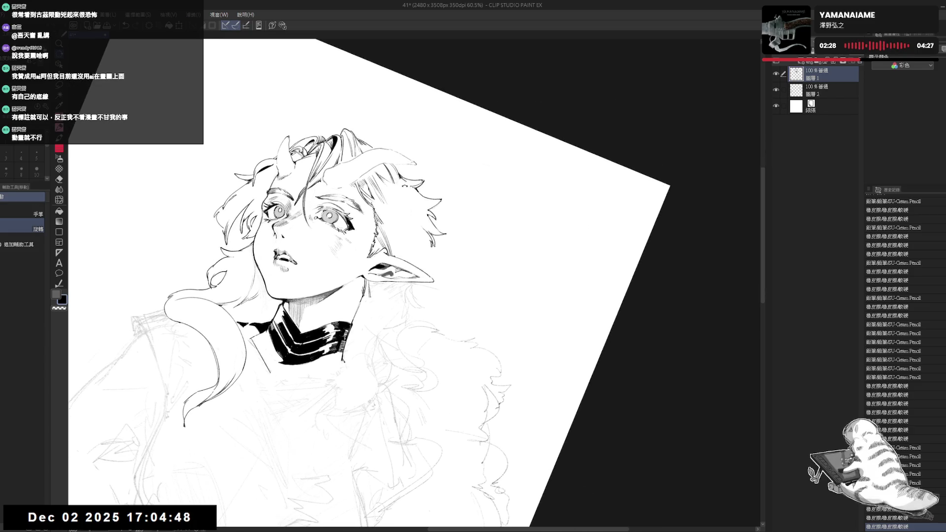
{"action": "left_click_drag", "start_coordinate": [433, 292], "coordinate": [420, 262]}
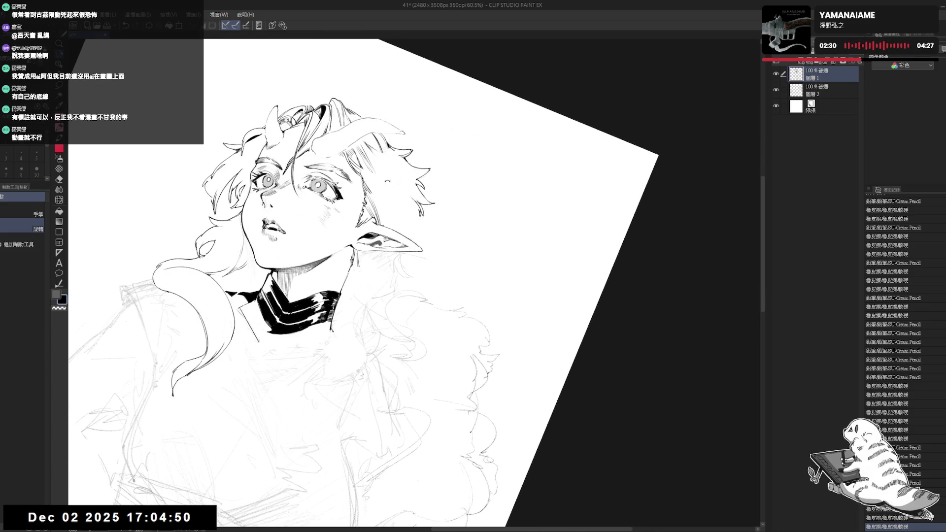
{"action": "mouse_move", "coordinate": [416, 200]}
{"action": "left_mouse_down"}
{"action": "mouse_move", "coordinate": [439, 205]}
{"action": "mouse_move", "coordinate": [415, 194]}
{"action": "left_mouse_up"}
Reset the view upright, pan, and re-tilt it about 15° clockwise
{"action": "key", "text": "e"}
{"action": "key", "text": "p"}
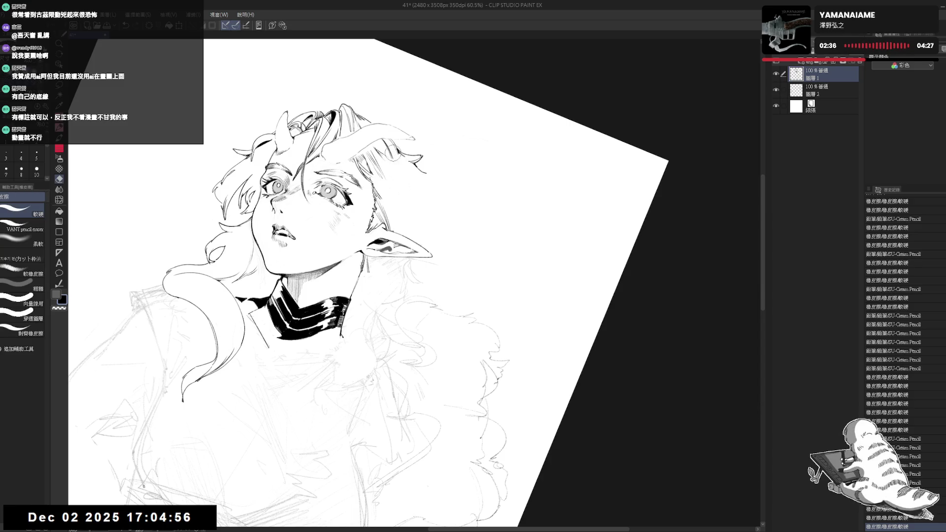
{"action": "key", "text": "ctrl+@"}
{"action": "left_click_drag", "start_coordinate": [384, 215], "coordinate": [414, 193]}
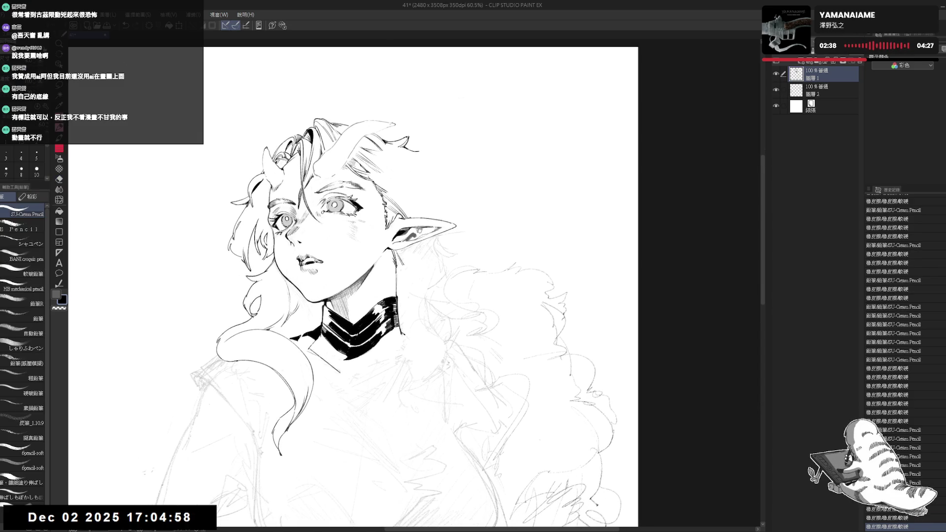
{"action": "key", "text": "r"}
{"action": "left_click_drag", "start_coordinate": [419, 229], "coordinate": [305, 415]}
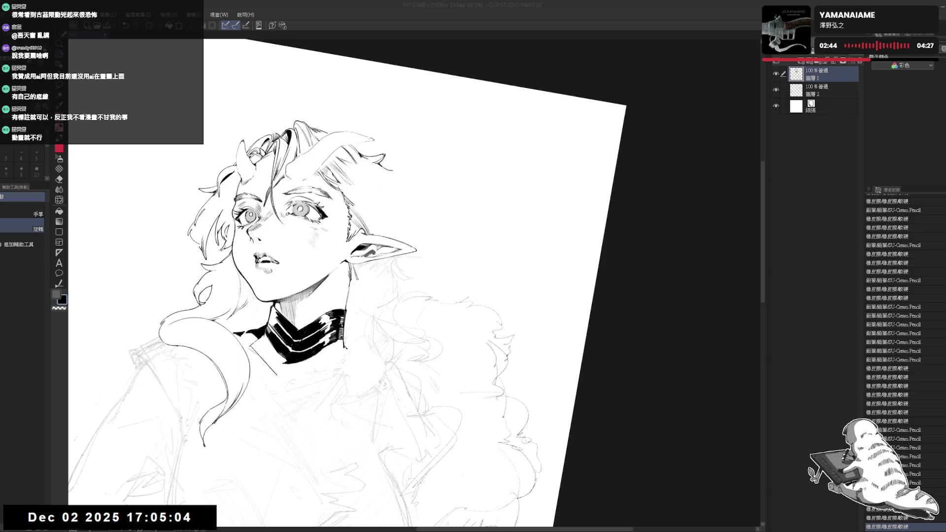
{"action": "left_click", "coordinate": [405, 156]}
Erase stray hair lines beside the ear and draw a new, cleaner hair strand
{"action": "key", "text": "p"}
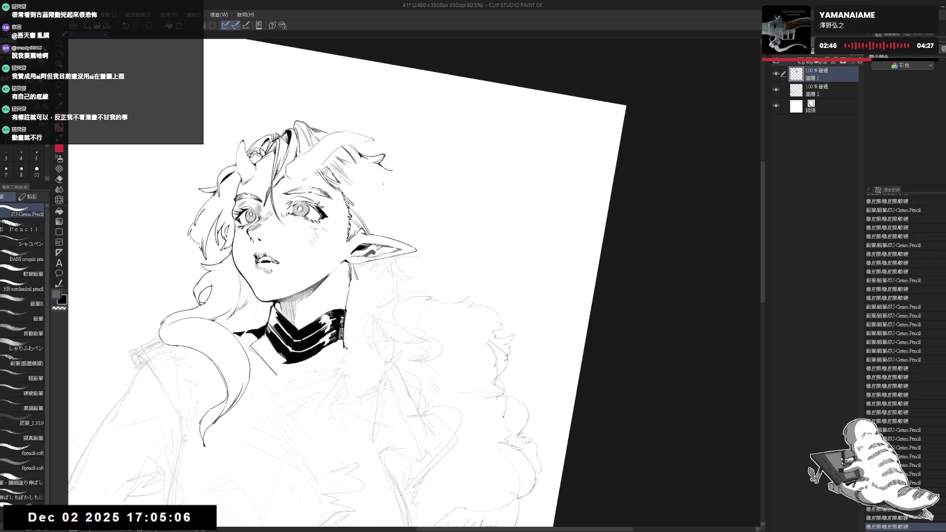
{"action": "key", "text": "e"}
{"action": "mouse_move", "coordinate": [391, 165]}
{"action": "left_mouse_down"}
{"action": "mouse_move", "coordinate": [375, 158]}
{"action": "mouse_move", "coordinate": [389, 172]}
{"action": "mouse_move", "coordinate": [364, 156]}
{"action": "mouse_move", "coordinate": [392, 181]}
{"action": "mouse_move", "coordinate": [394, 206]}
{"action": "left_mouse_up"}
{"action": "key", "text": "p"}
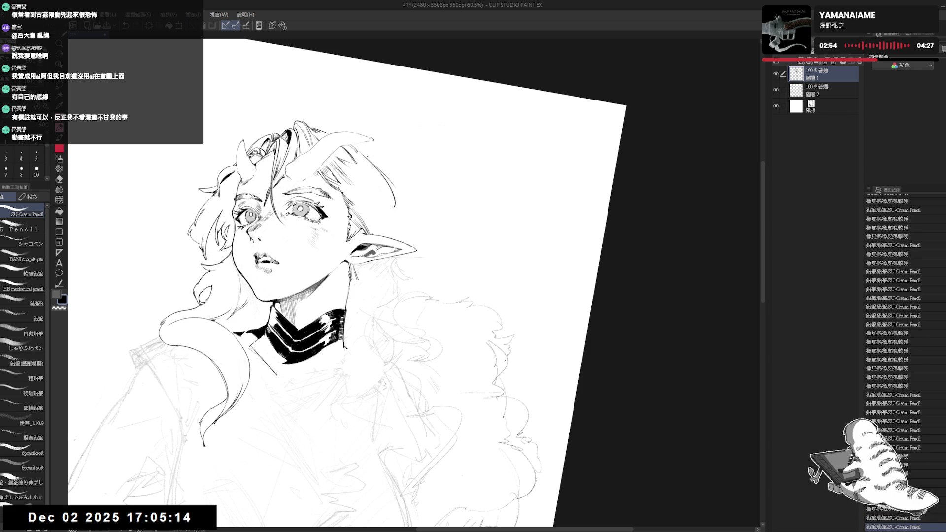
{"action": "mouse_move", "coordinate": [354, 149]}
{"action": "left_mouse_down"}
{"action": "mouse_move", "coordinate": [378, 165]}
{"action": "mouse_move", "coordinate": [409, 237]}
{"action": "mouse_move", "coordinate": [443, 187]}
{"action": "mouse_move", "coordinate": [402, 170]}
{"action": "mouse_move", "coordinate": [422, 159]}
{"action": "mouse_move", "coordinate": [424, 171]}
{"action": "mouse_move", "coordinate": [422, 164]}
{"action": "left_mouse_up"}
{"action": "key", "text": "e"}
{"action": "key", "text": "e"}
{"action": "key", "text": "p"}
{"action": "key", "text": "ctrl+z"}
{"action": "key", "text": "ctrl+shift+r"}
Mirror-check the drawing, tilt the view and redraw a short hair strand
{"action": "key", "text": "h"}
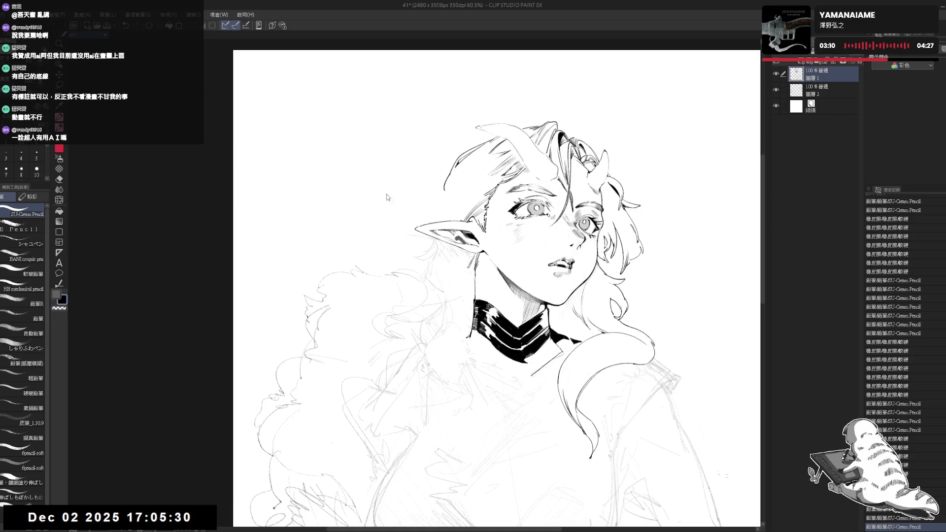
{"action": "key", "text": "h"}
{"action": "key", "text": "e"}
{"action": "left_click_drag", "start_coordinate": [386, 197], "coordinate": [400, 184]}
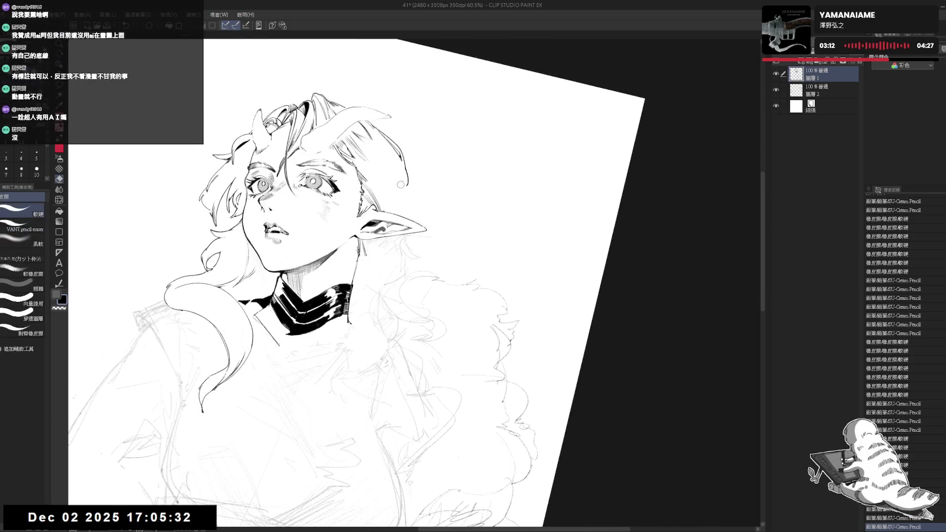
{"action": "key", "text": "p"}
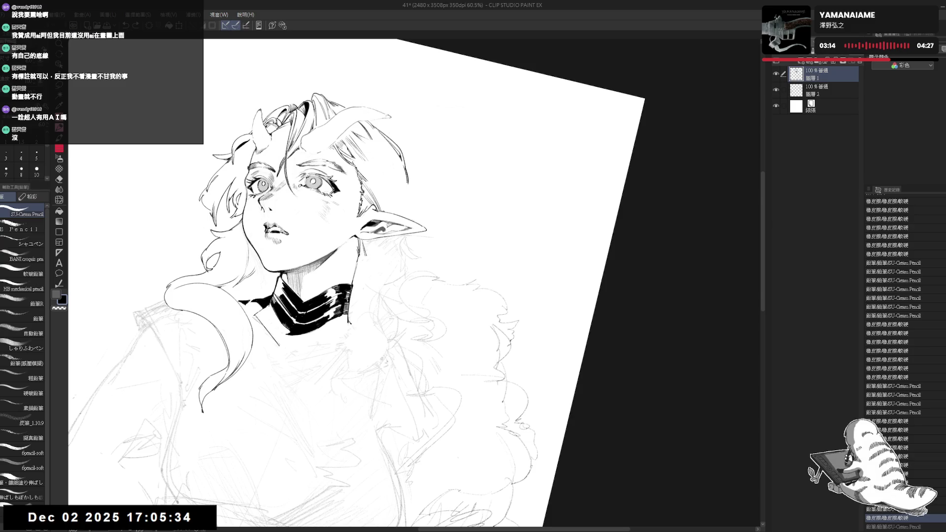
{"action": "key", "text": "ctrl+z"}
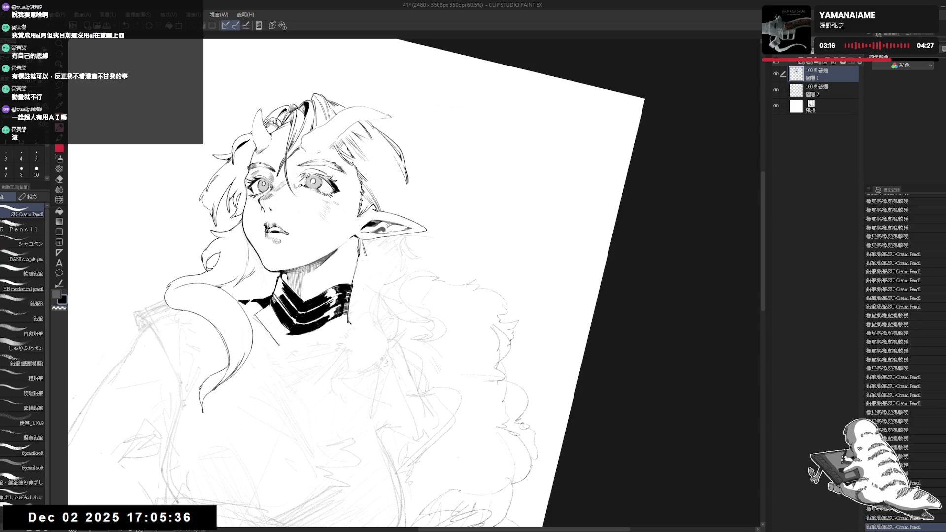
{"action": "mouse_move", "coordinate": [401, 169]}
{"action": "left_mouse_down"}
{"action": "mouse_move", "coordinate": [407, 183]}
{"action": "mouse_move", "coordinate": [421, 164]}
{"action": "left_mouse_up"}
Reset the view and try hair edge lines, undoing the unwanted ones
{"action": "key", "text": "ctrl+@"}
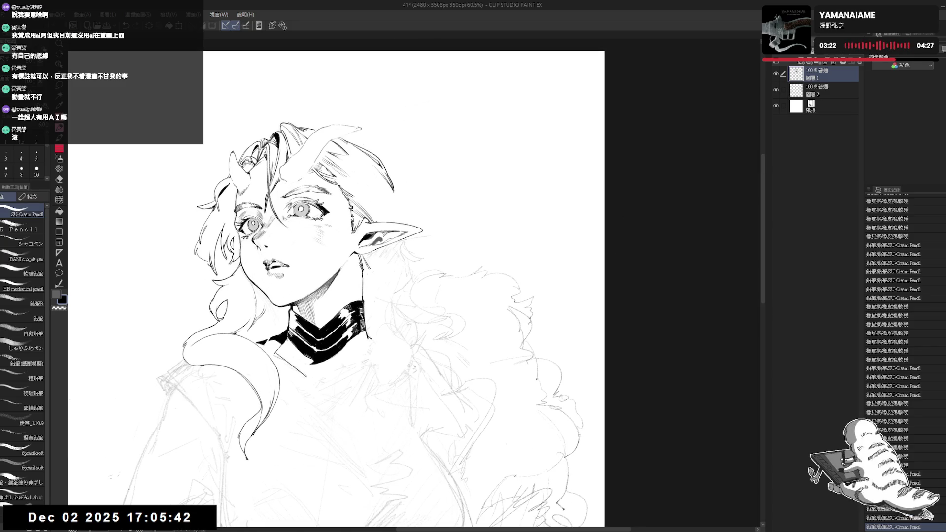
{"action": "left_click_drag", "start_coordinate": [392, 195], "coordinate": [394, 220]}
{"action": "key", "text": "ctrl+z"}
{"action": "left_click", "coordinate": [382, 197]}
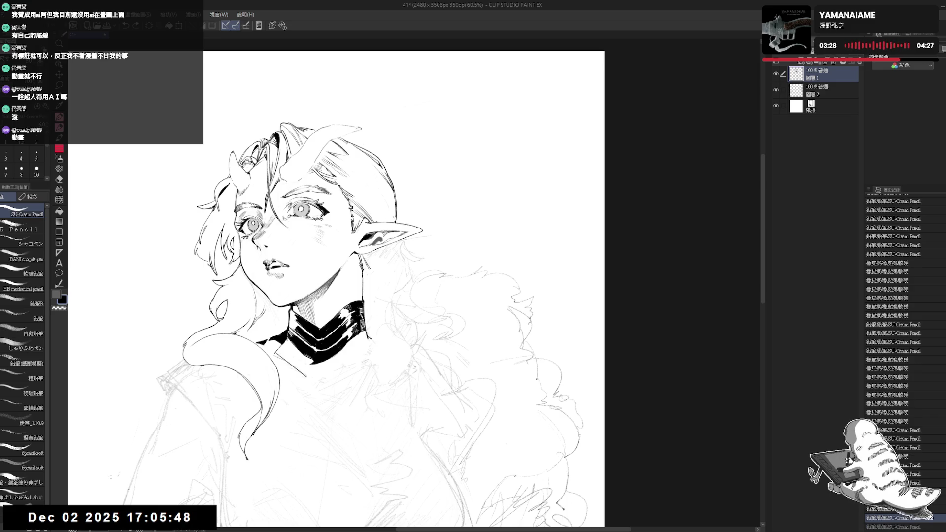
{"action": "left_click_drag", "start_coordinate": [371, 184], "coordinate": [388, 210]}
{"action": "key", "text": "ctrl+z"}
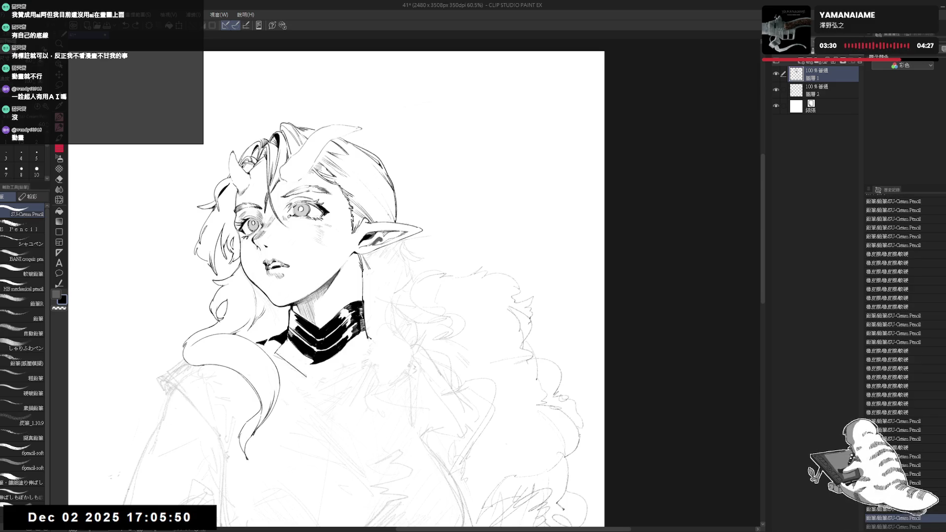
Mirror the view, zoom in and tilt it to a comfortable drawing angle
{"action": "key", "text": "h"}
{"action": "scroll", "coordinate": [464, 286], "scroll_direction": "up", "scroll_amount": 2}
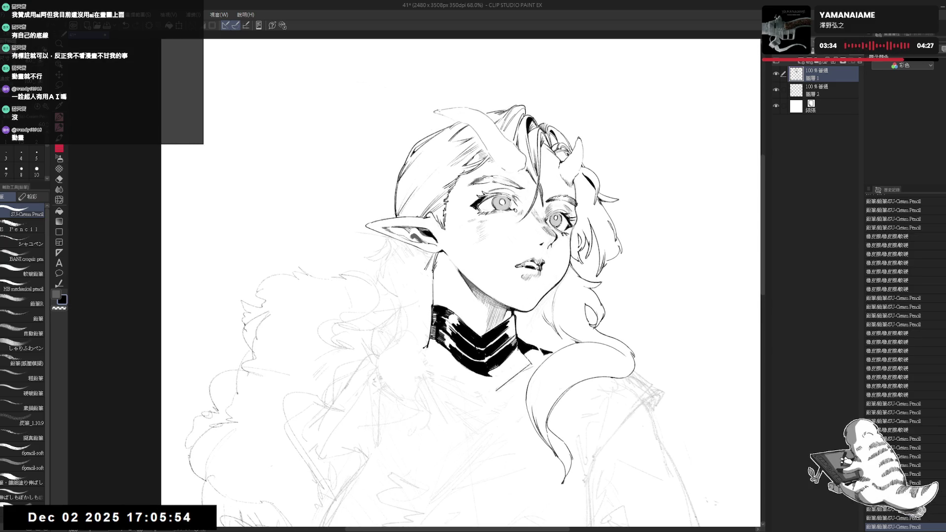
{"action": "key", "text": "r"}
{"action": "mouse_move", "coordinate": [381, 219]}
{"action": "left_mouse_down"}
{"action": "mouse_move", "coordinate": [370, 366]}
{"action": "mouse_move", "coordinate": [362, 320]}
{"action": "left_mouse_up"}
{"action": "key", "text": "e"}
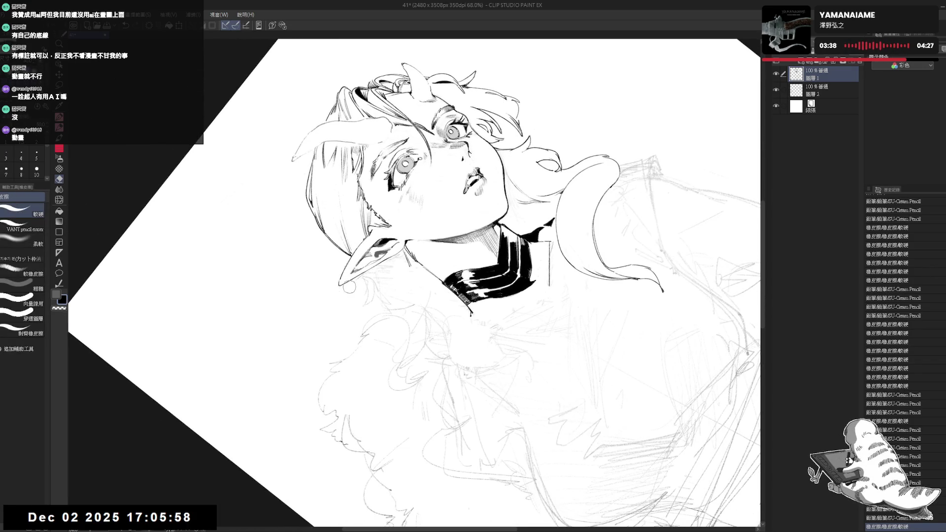
{"action": "key", "text": "p"}
{"action": "left_click_drag", "start_coordinate": [349, 288], "coordinate": [375, 296]}
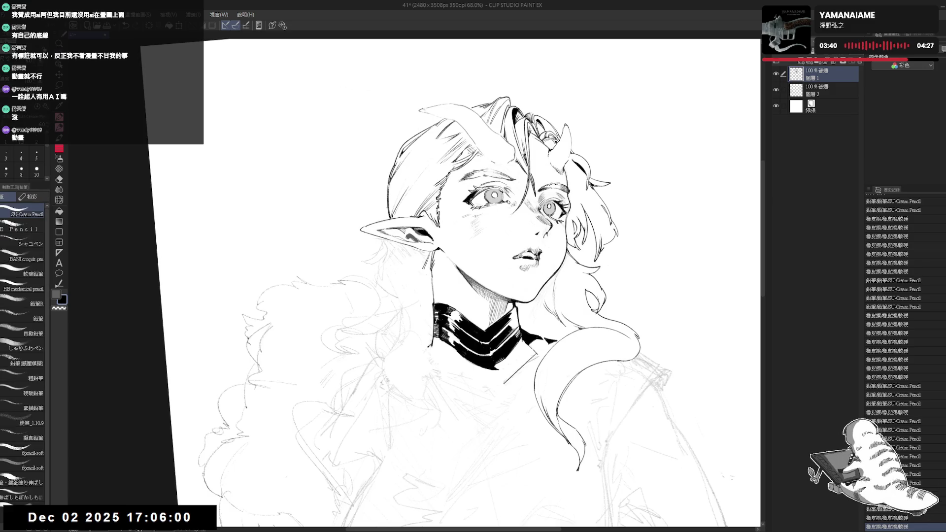
{"action": "key", "text": "e"}
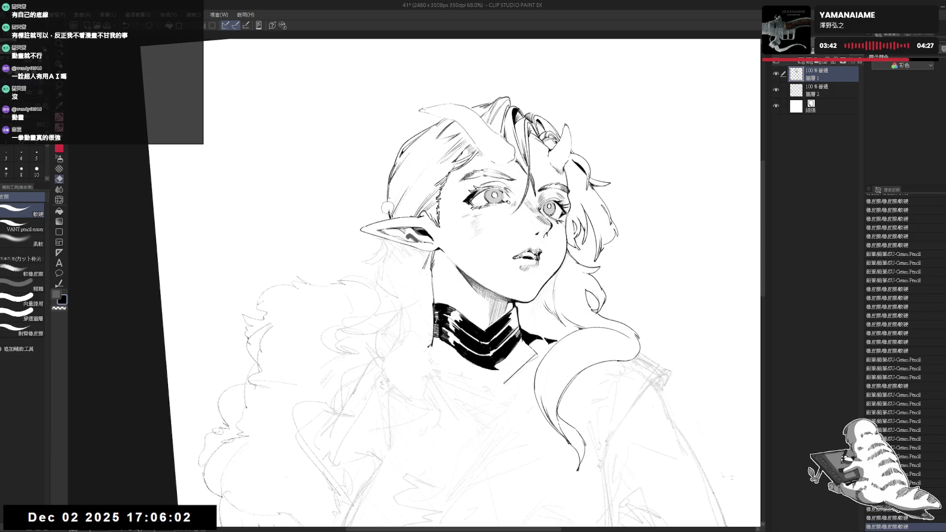
{"action": "key", "text": "p"}
Draw short strokes refining the hair outline near the ear
{"action": "left_click_drag", "start_coordinate": [387, 209], "coordinate": [388, 197]}
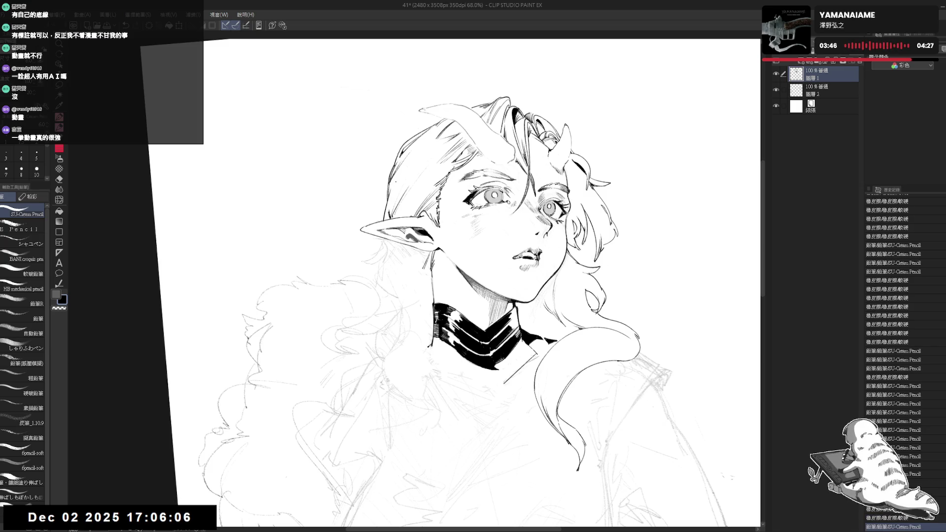
{"action": "left_click_drag", "start_coordinate": [386, 219], "coordinate": [393, 198]}
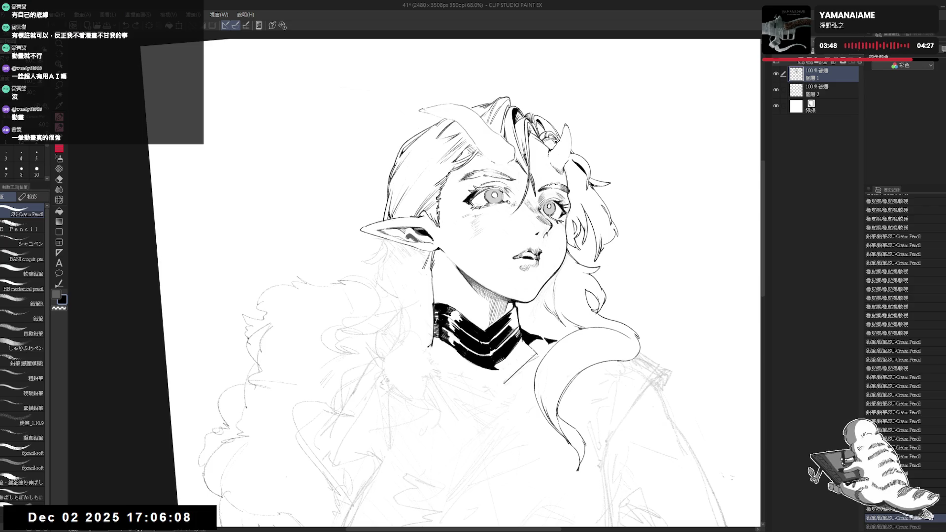
{"action": "mouse_move", "coordinate": [444, 247]}
{"action": "left_mouse_down"}
{"action": "mouse_move", "coordinate": [394, 212]}
{"action": "mouse_move", "coordinate": [374, 296]}
{"action": "mouse_move", "coordinate": [344, 355]}
{"action": "left_mouse_up"}
{"action": "key", "text": "ctrl+@"}
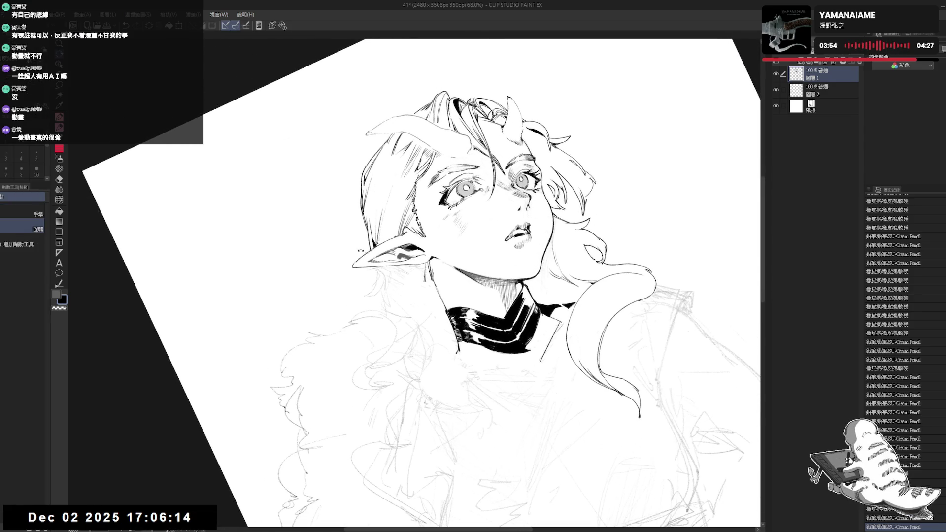
Draw and darken strands at the hair's left edge, then reset and tilt the view about 8°
{"action": "left_click_drag", "start_coordinate": [368, 188], "coordinate": [367, 228]}
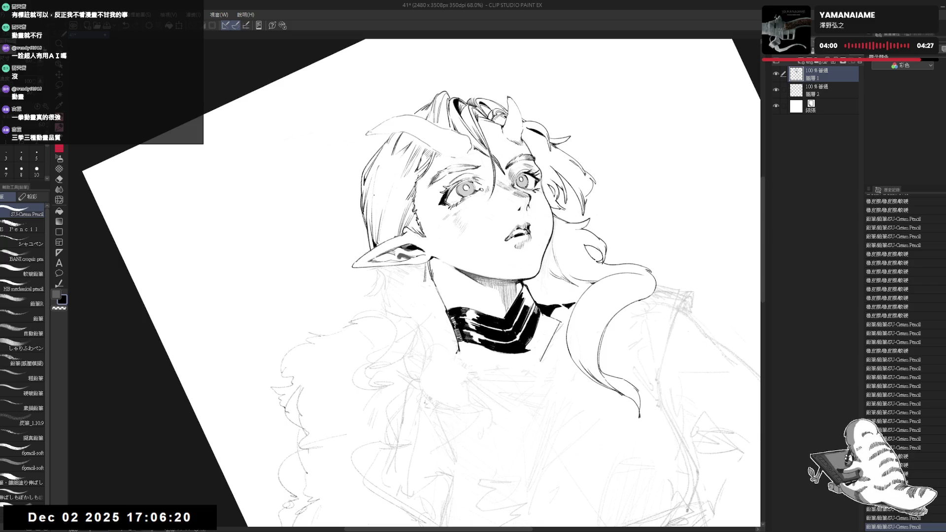
{"action": "left_click_drag", "start_coordinate": [375, 189], "coordinate": [373, 232]}
{"action": "key", "text": "ctrl+at"}
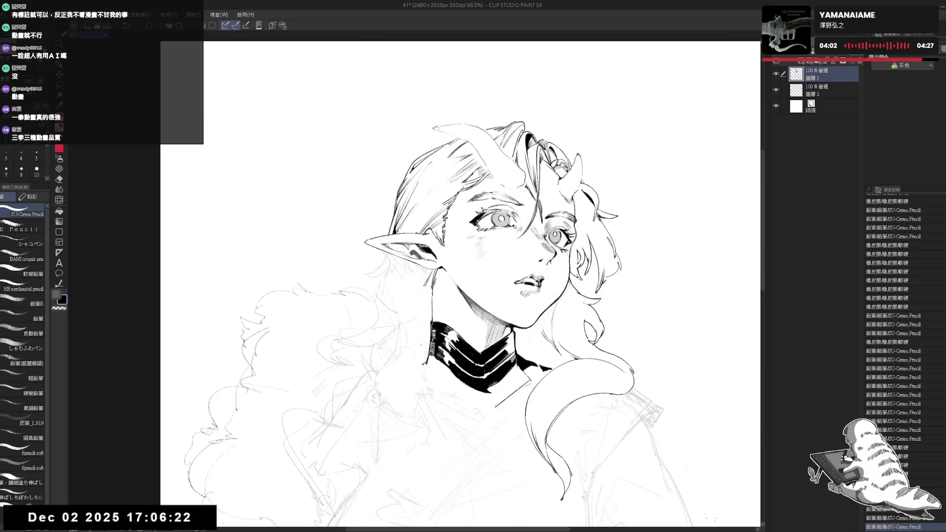
{"action": "left_click_drag", "start_coordinate": [436, 224], "coordinate": [431, 217]}
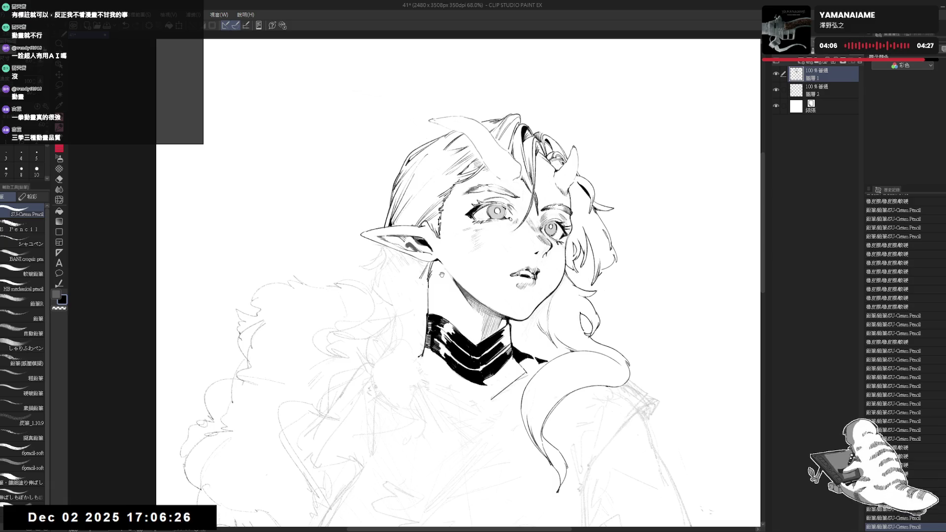
{"action": "left_click_drag", "start_coordinate": [441, 275], "coordinate": [432, 278]}
{"action": "left_click_drag", "start_coordinate": [375, 295], "coordinate": [335, 323]}
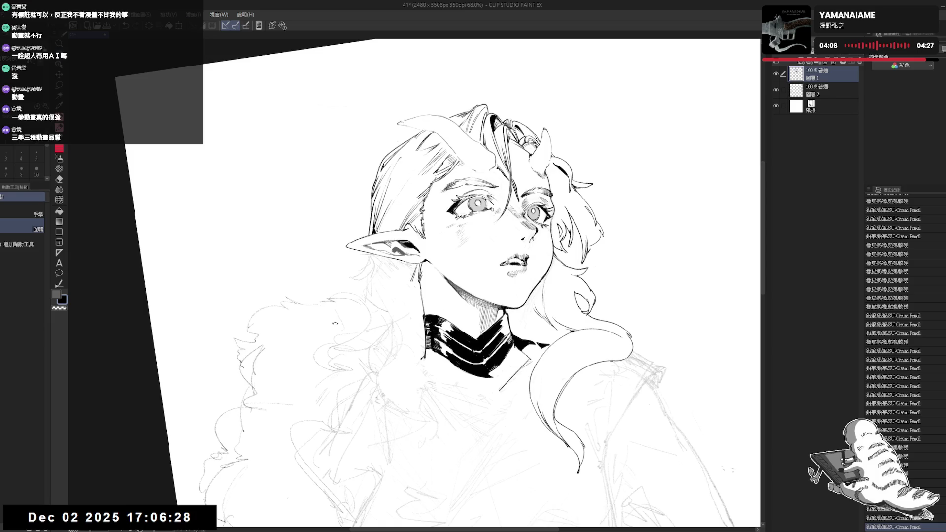
Replace a misplaced hair stroke with a cleaner redrawn one
{"action": "key", "text": "p"}
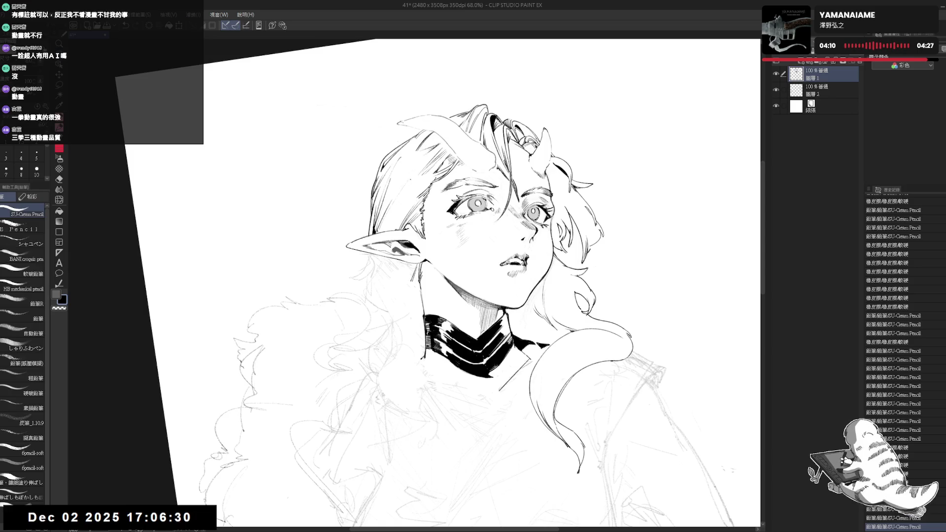
{"action": "left_click_drag", "start_coordinate": [384, 200], "coordinate": [396, 221]}
{"action": "key", "text": "ctrl+z"}
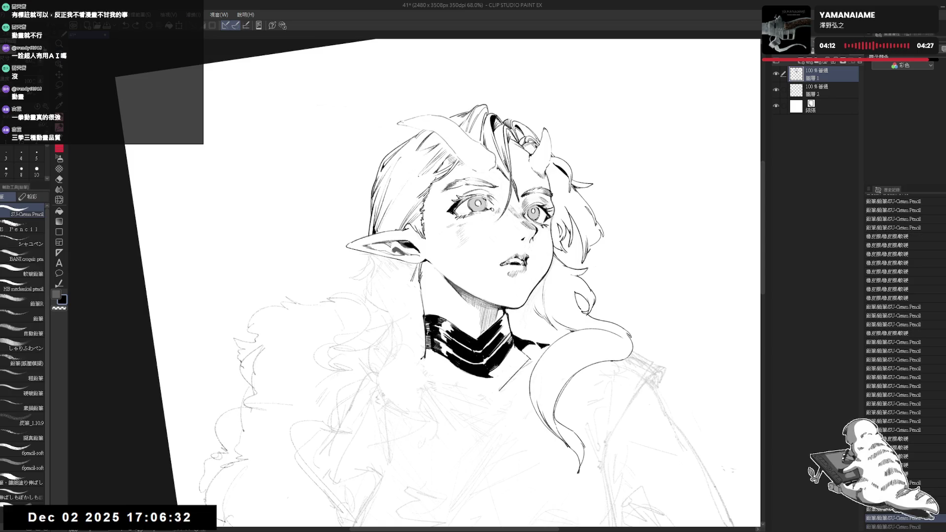
{"action": "left_click_drag", "start_coordinate": [418, 172], "coordinate": [386, 221]}
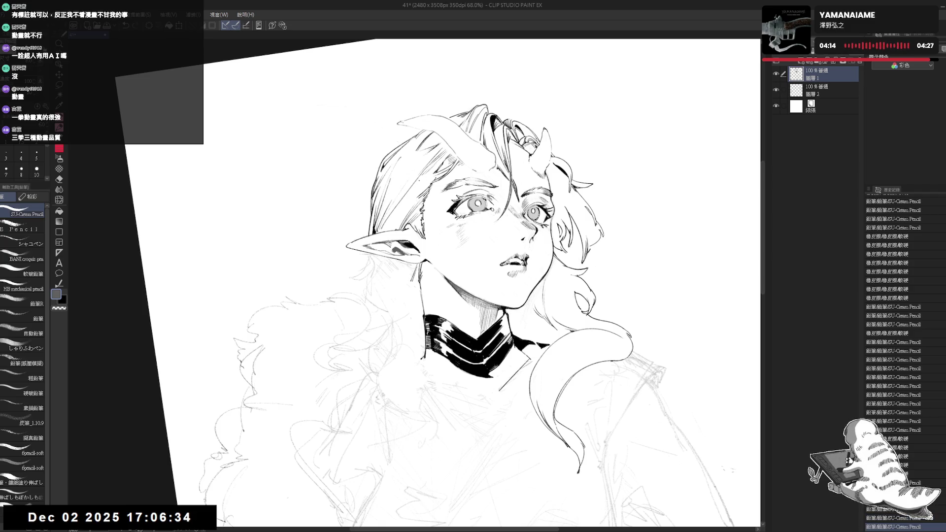
{"action": "left_click_drag", "start_coordinate": [413, 186], "coordinate": [378, 231]}
Tilt the view about 15° counterclockwise and add more small hair strands beside the ear
{"action": "key", "text": "h"}
{"action": "left_click_drag", "start_coordinate": [616, 295], "coordinate": [611, 256]}
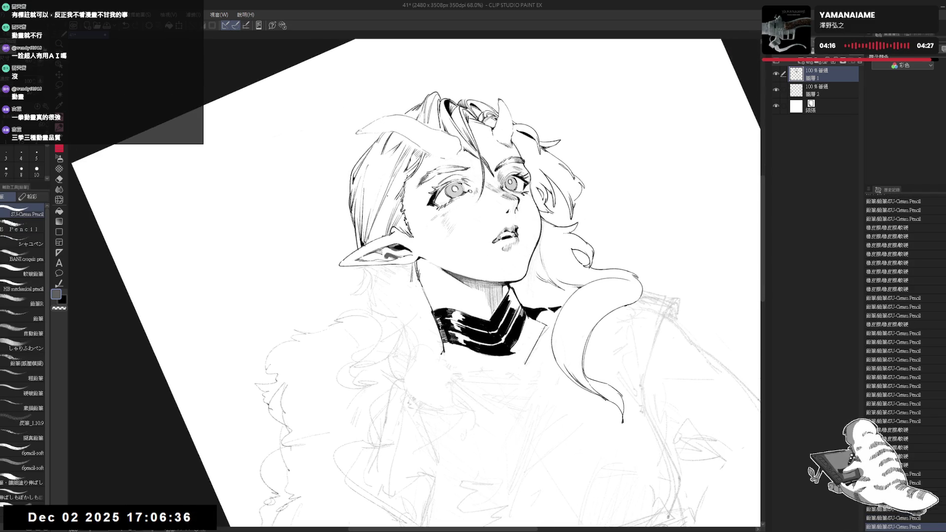
{"action": "left_click_drag", "start_coordinate": [388, 196], "coordinate": [367, 244]}
{"action": "mouse_move", "coordinate": [386, 202]}
{"action": "left_mouse_down"}
{"action": "mouse_move", "coordinate": [370, 241]}
{"action": "mouse_move", "coordinate": [347, 256]}
{"action": "mouse_move", "coordinate": [360, 248]}
{"action": "left_mouse_up"}
{"action": "key", "text": "e"}
{"action": "key", "text": "p"}
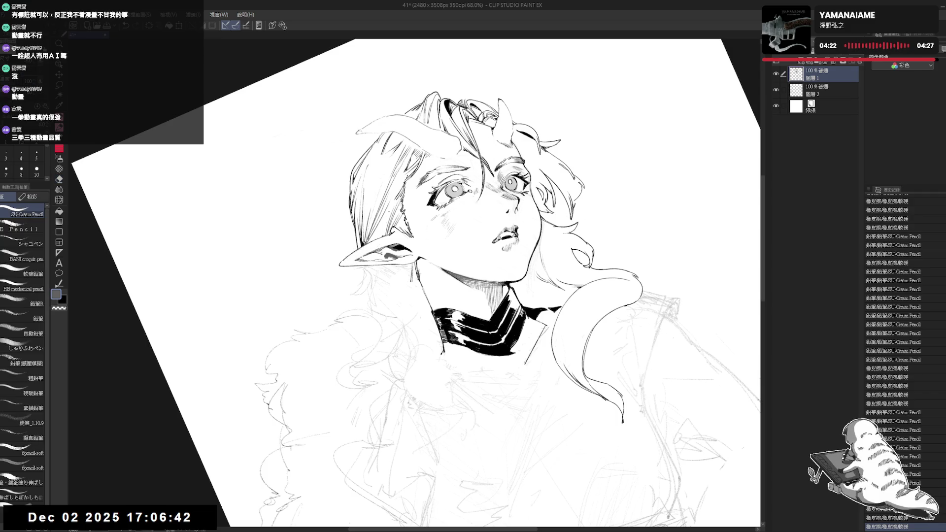
{"action": "left_click_drag", "start_coordinate": [387, 207], "coordinate": [370, 234]}
{"action": "key", "text": "ctrl+z"}
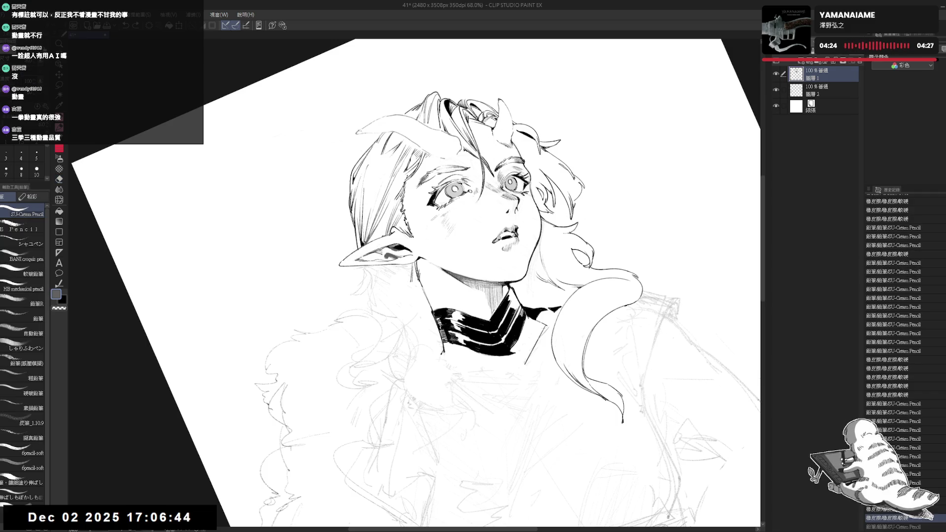
{"action": "key", "text": "ctrl+y"}
{"action": "left_click_drag", "start_coordinate": [373, 226], "coordinate": [377, 234]}
Reset the view upright, zoom into the face and redraw a small stroke beside the right eye
{"action": "key", "text": "x"}
{"action": "key", "text": "r"}
{"action": "key", "text": "h"}
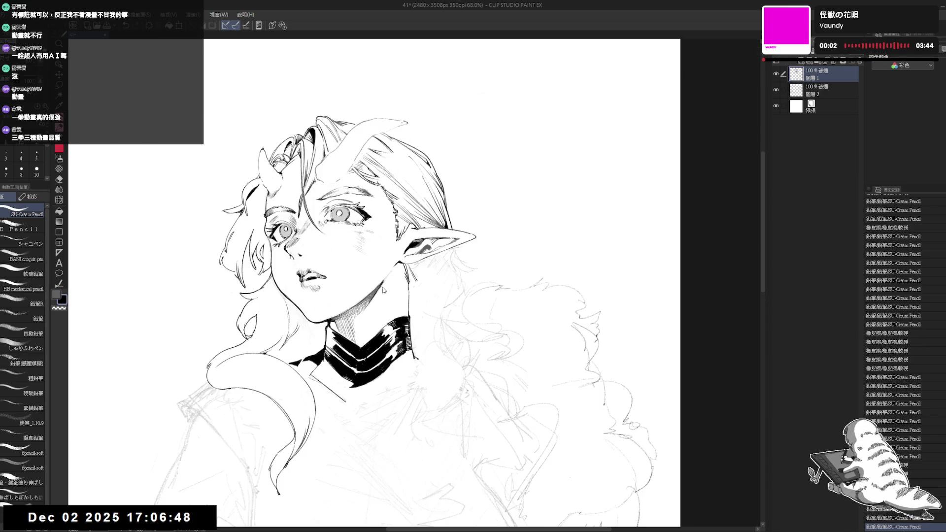
{"action": "scroll", "coordinate": [411, 191], "scroll_direction": "down", "scroll_amount": 5}
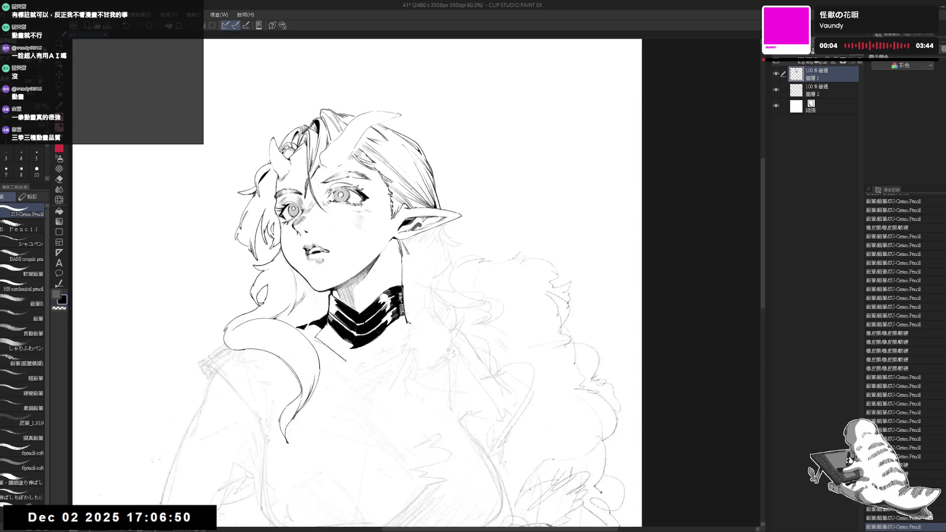
{"action": "scroll", "coordinate": [417, 185], "scroll_direction": "up", "scroll_amount": 2}
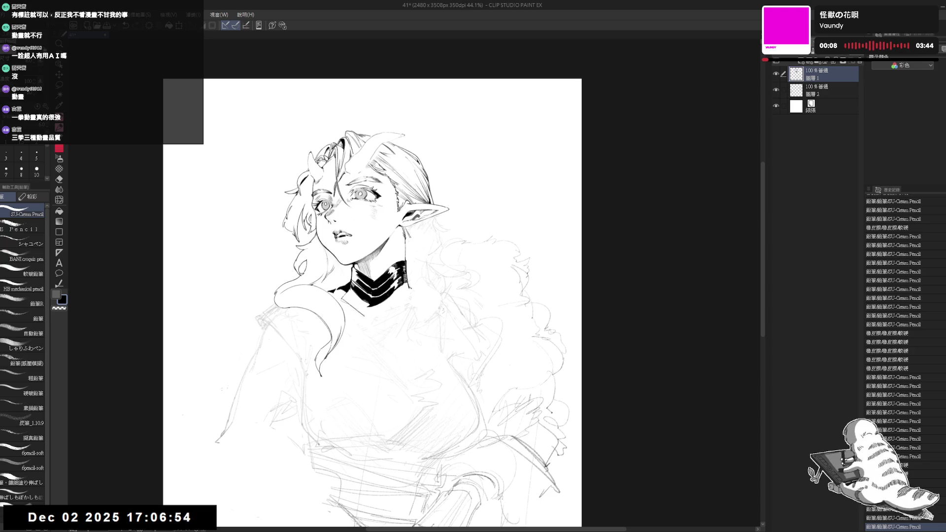
{"action": "scroll", "coordinate": [418, 190], "scroll_direction": "up", "scroll_amount": 1}
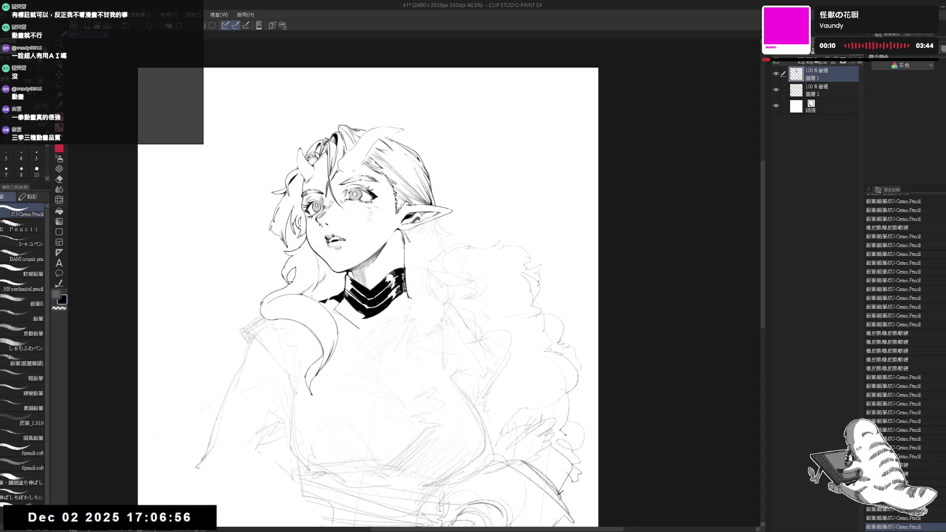
{"action": "scroll", "coordinate": [344, 175], "scroll_direction": "up", "scroll_amount": 3}
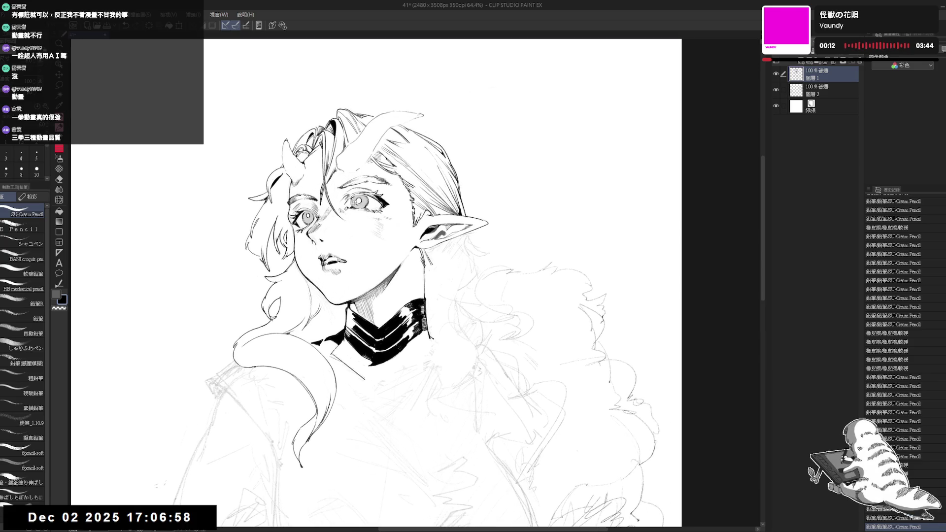
{"action": "scroll", "coordinate": [358, 189], "scroll_direction": "up", "scroll_amount": 4}
{"action": "left_click_drag", "start_coordinate": [355, 203], "coordinate": [360, 210]}
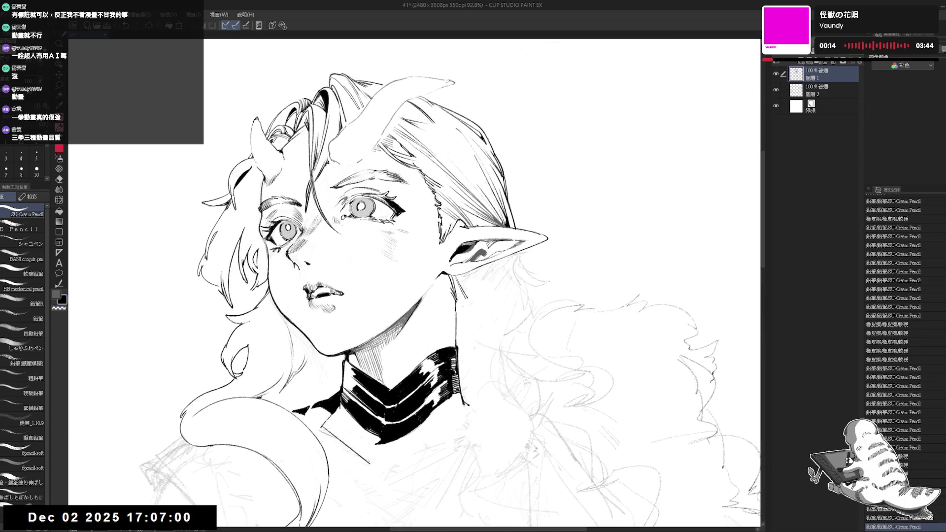
{"action": "key", "text": "ctrl+z"}
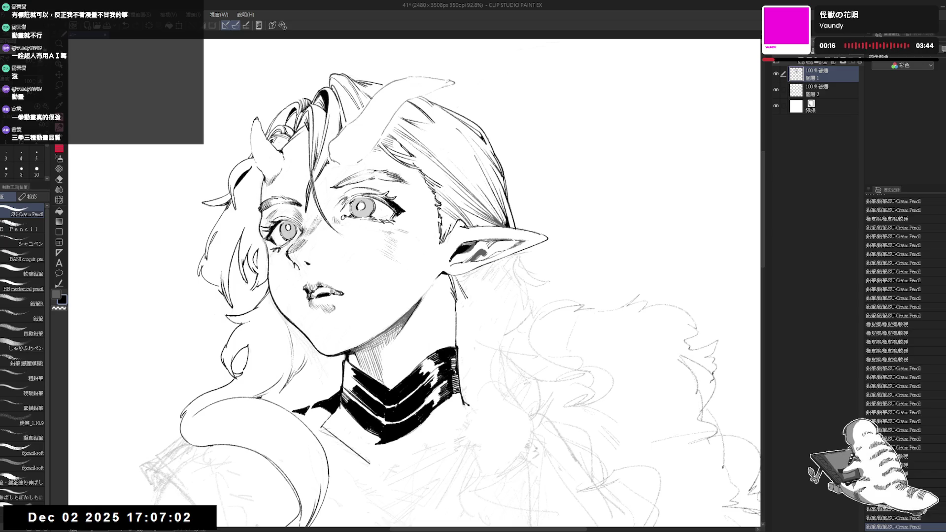
{"action": "left_click", "coordinate": [928, 517]}
{"action": "left_click_drag", "start_coordinate": [355, 204], "coordinate": [360, 211]}
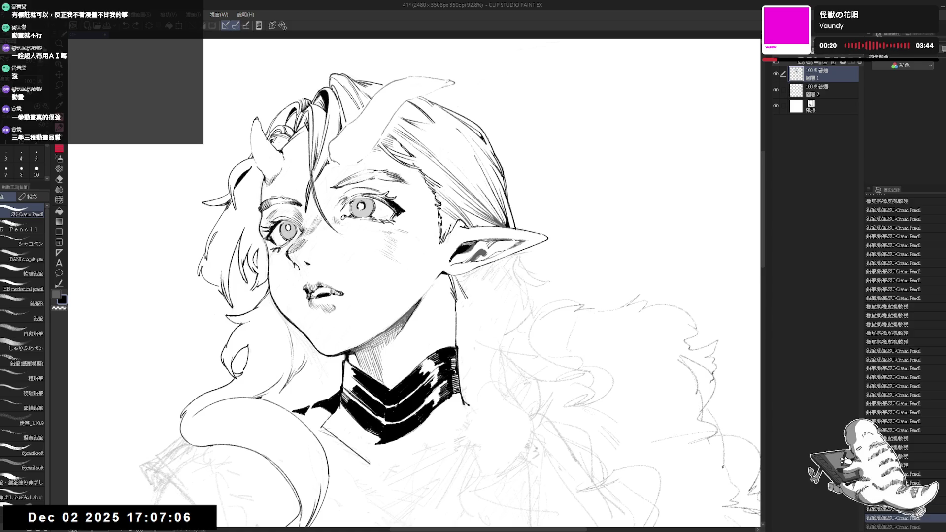
Mirror the view, zoom closer and try a tiny mark near the eye, then remove it
{"action": "key", "text": "h"}
{"action": "key", "text": "h"}
{"action": "scroll", "coordinate": [313, 212], "scroll_direction": "up", "scroll_amount": 1}
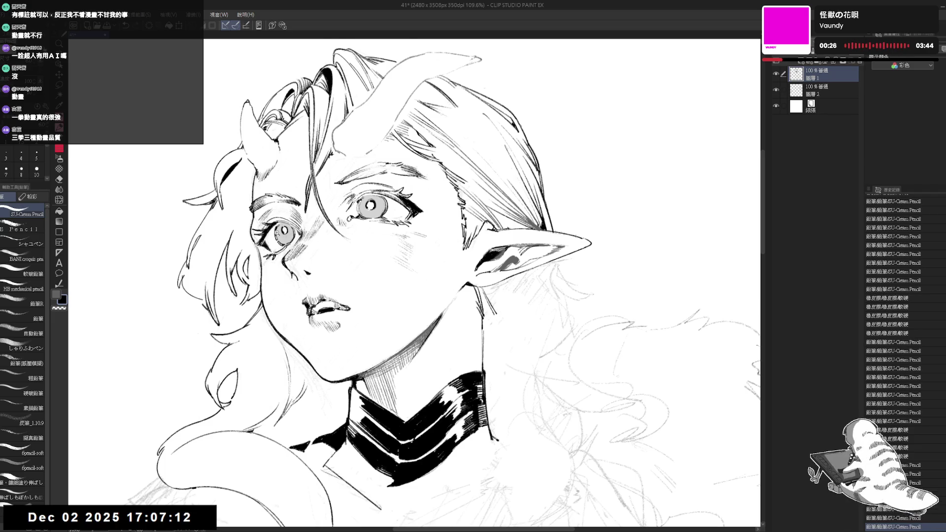
{"action": "scroll", "coordinate": [276, 236], "scroll_direction": "up", "scroll_amount": 2}
{"action": "left_click", "coordinate": [281, 241]}
{"action": "key", "text": "ctrl+z"}
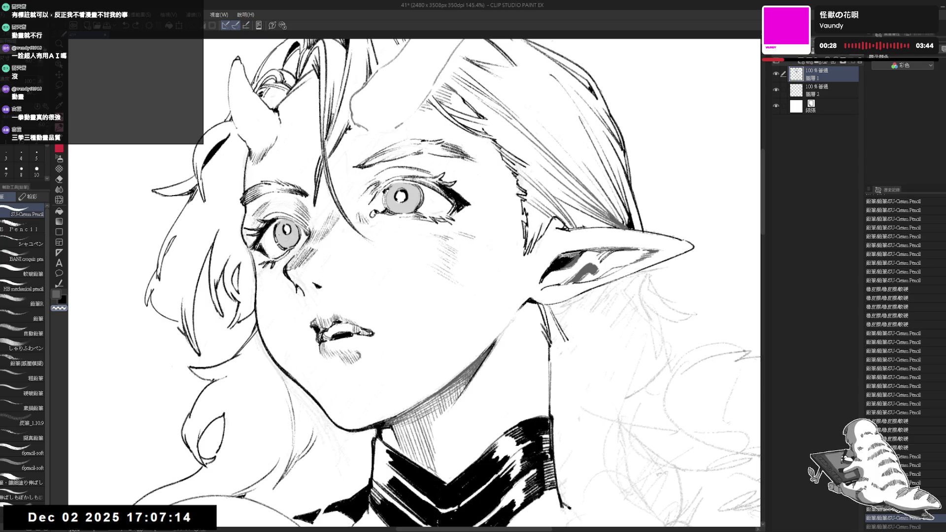
On 圖層 2, erase stray lines near the left eye with transparent colour
{"action": "left_click", "coordinate": [828, 90]}
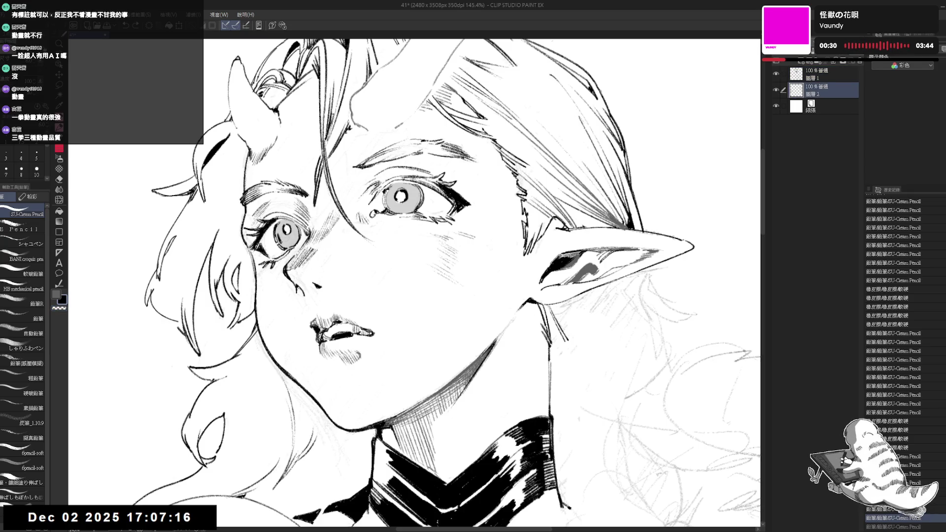
{"action": "key", "text": "c"}
{"action": "left_click", "coordinate": [278, 239]}
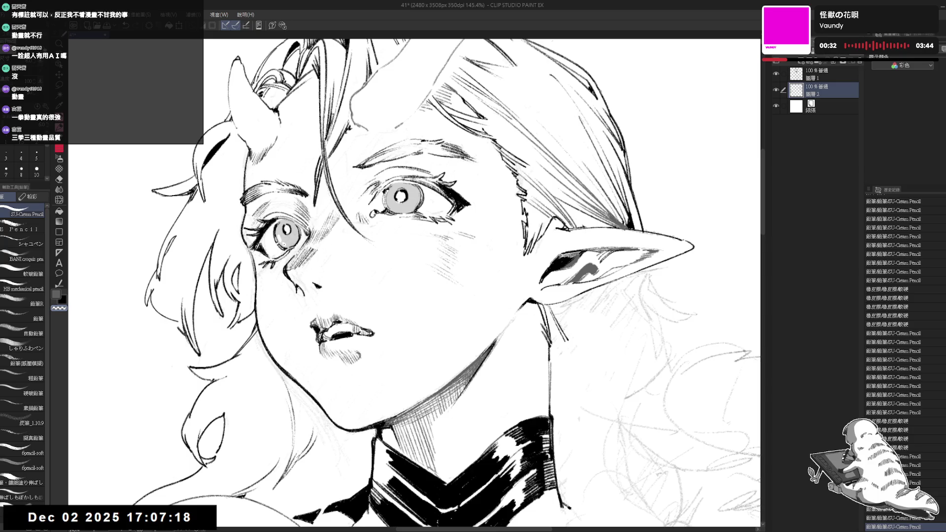
{"action": "left_click", "coordinate": [283, 244]}
{"action": "left_click", "coordinate": [284, 244]}
{"action": "key", "text": "ctrl+z"}
{"action": "key", "text": "ctrl+z"}
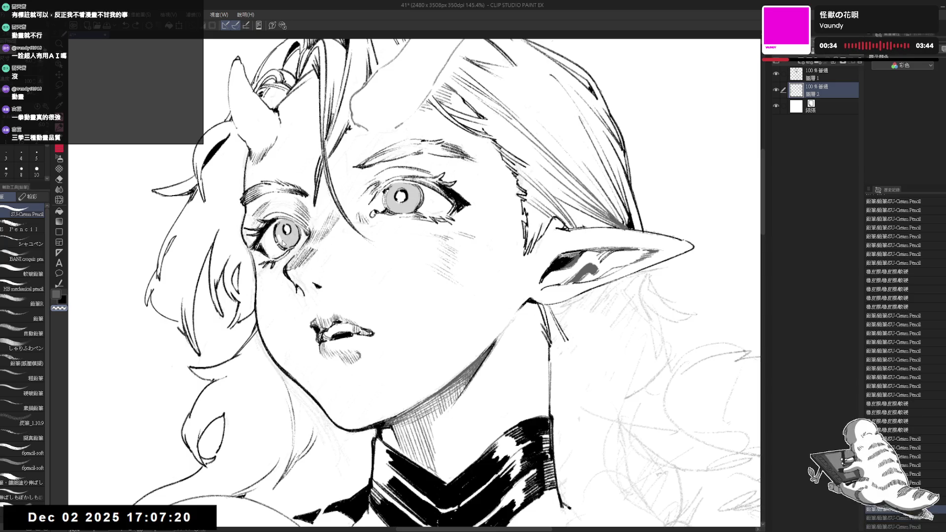
{"action": "key", "text": "ctrl+z"}
{"action": "left_click", "coordinate": [283, 243]}
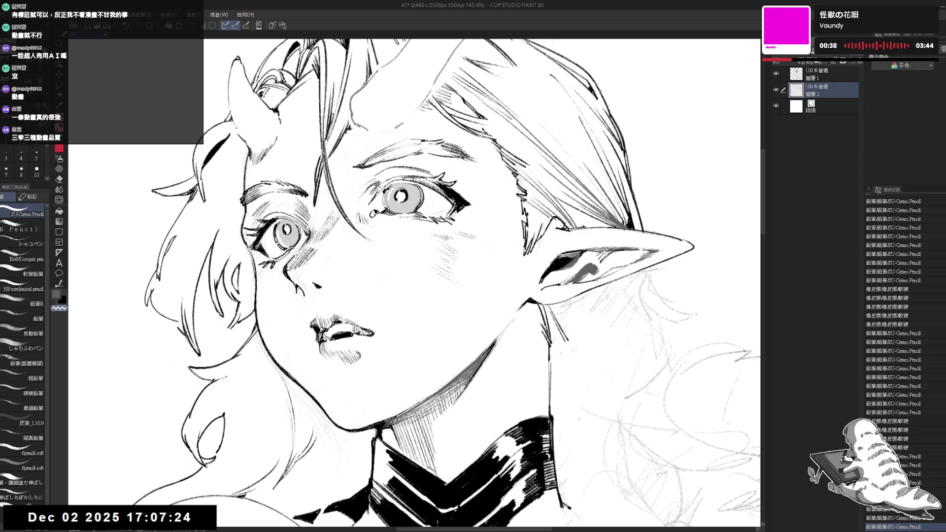
{"action": "left_click", "coordinate": [283, 244]}
Flip the canvas to check the face, flip it back and pan up over the face
{"action": "key", "text": "h"}
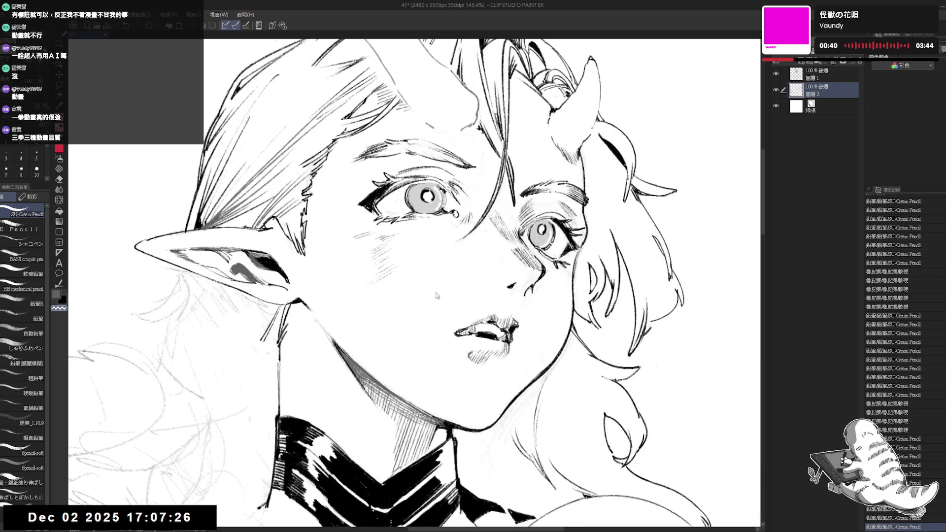
{"action": "key", "text": "h"}
{"action": "left_click_drag", "start_coordinate": [427, 286], "coordinate": [427, 249]}
Return to 圖層 1 and position the view over the choker
{"action": "scroll", "coordinate": [427, 249], "scroll_direction": "down", "scroll_amount": 5}
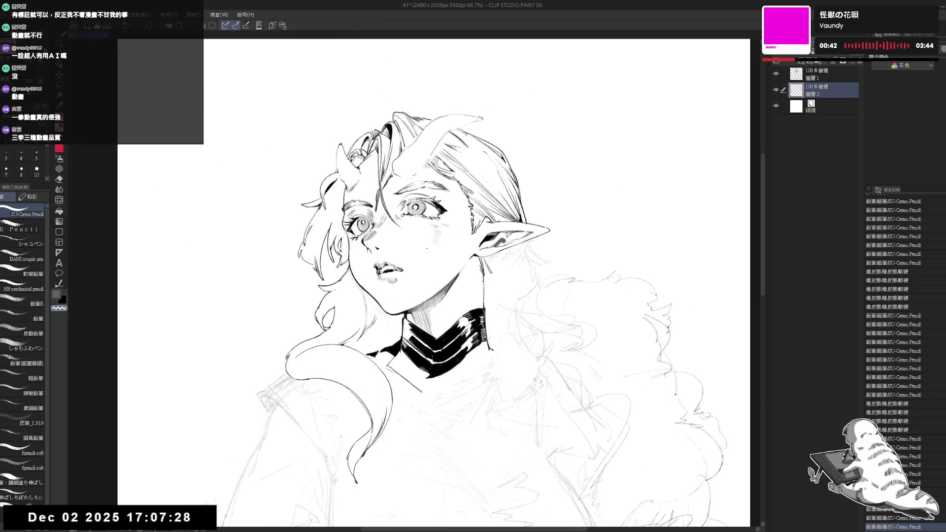
{"action": "left_click_drag", "start_coordinate": [523, 251], "coordinate": [499, 218]}
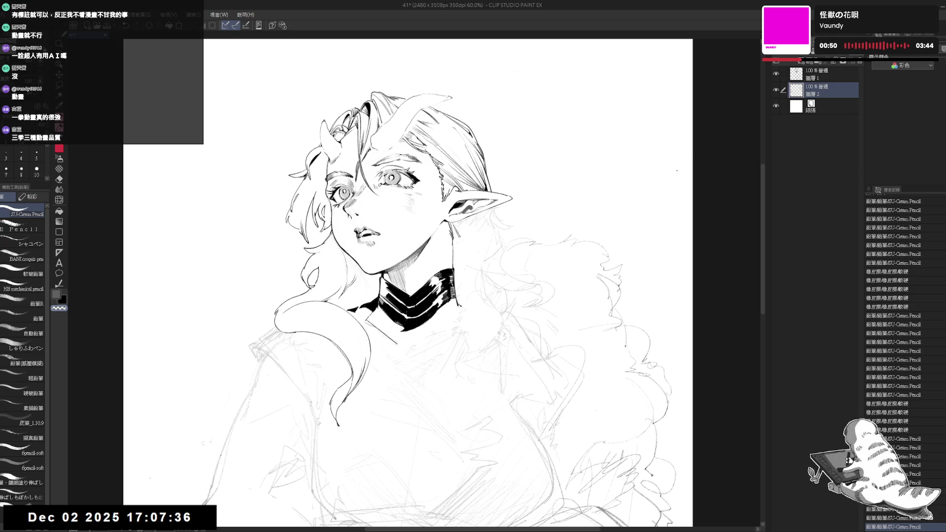
{"action": "left_click", "coordinate": [827, 74]}
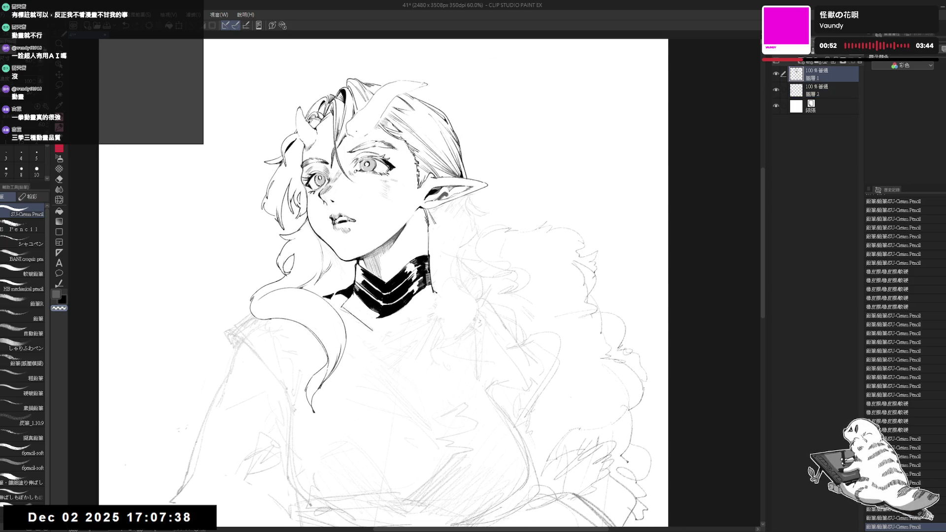
{"action": "mouse_move", "coordinate": [407, 222]}
{"action": "left_mouse_down"}
{"action": "mouse_move", "coordinate": [396, 204]}
{"action": "mouse_move", "coordinate": [399, 241]}
{"action": "mouse_move", "coordinate": [343, 271]}
{"action": "left_mouse_up"}
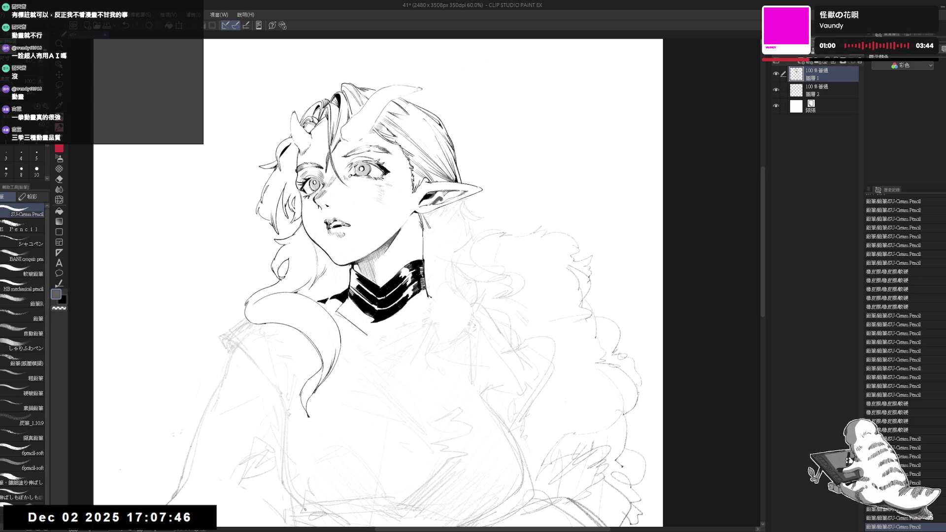
{"action": "key", "text": "ctrl+z"}
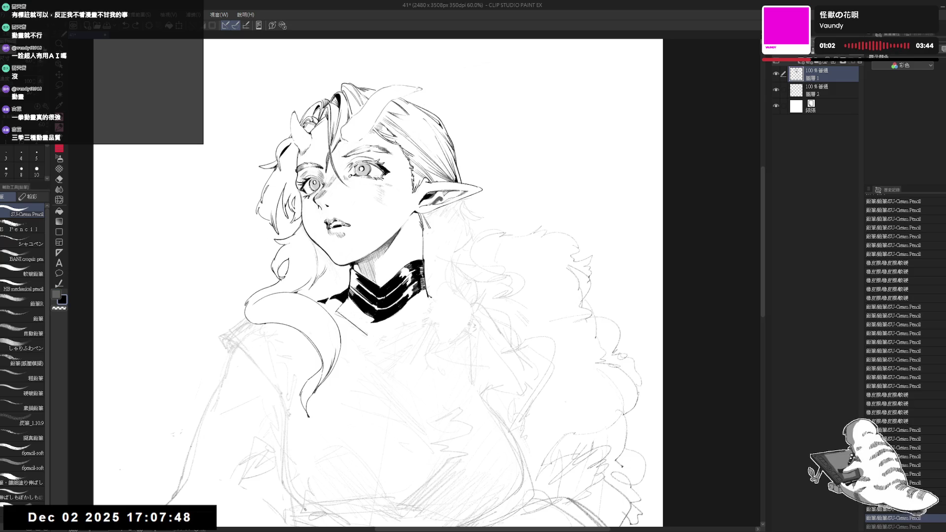
Touch up the choker's ink lines at the collar edge, discarding the trial strokes
{"action": "left_click_drag", "start_coordinate": [353, 266], "coordinate": [355, 268]}
{"action": "left_click_drag", "start_coordinate": [437, 274], "coordinate": [420, 263]}
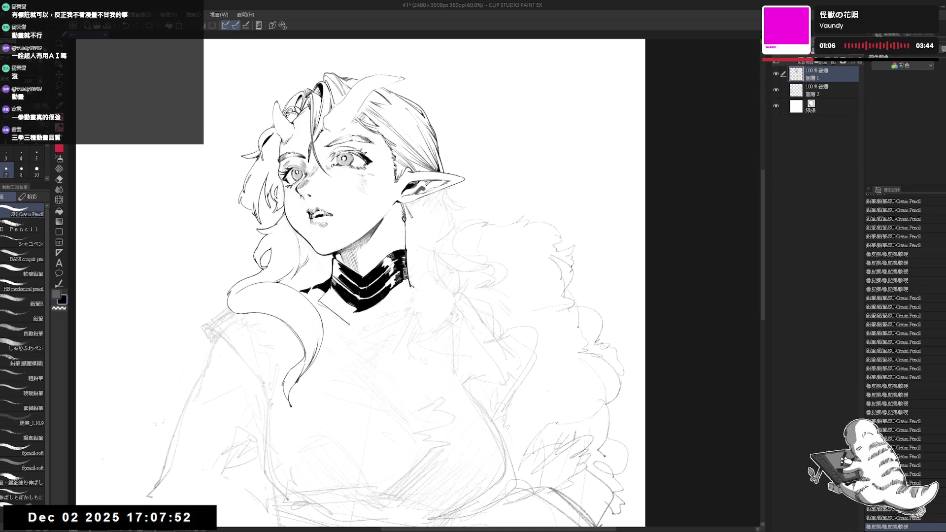
{"action": "left_click_drag", "start_coordinate": [353, 266], "coordinate": [356, 268]}
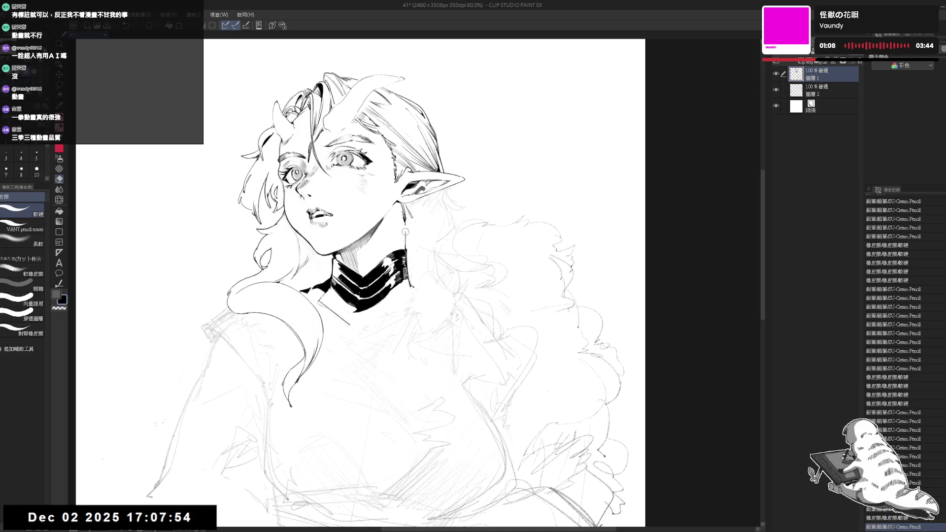
{"action": "left_click_drag", "start_coordinate": [403, 230], "coordinate": [407, 252]}
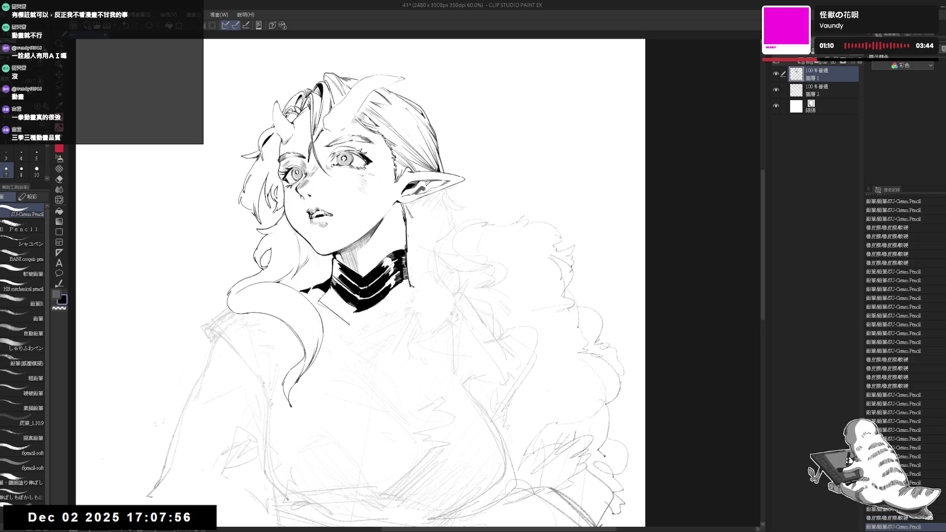
{"action": "key", "text": "ctrl+z"}
{"action": "key", "text": "ctrl+y"}
{"action": "key", "text": "ctrl+z"}
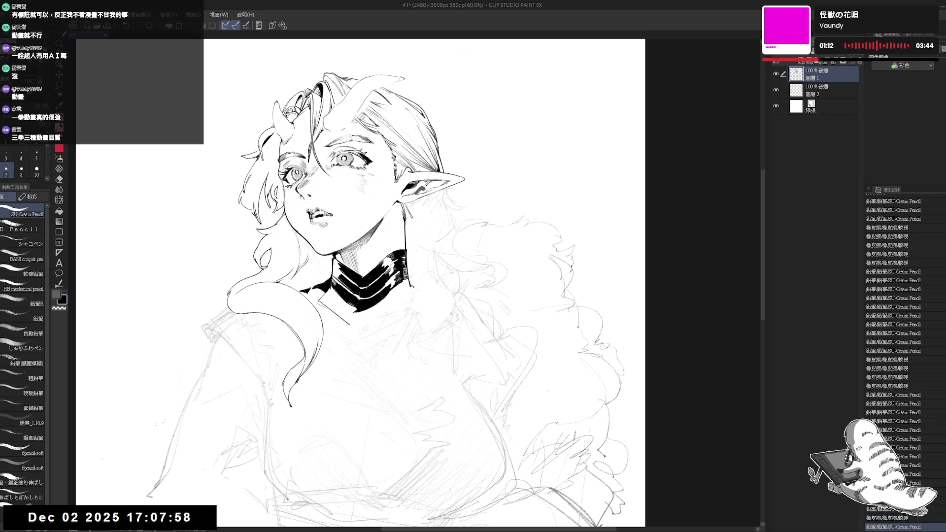
{"action": "left_click_drag", "start_coordinate": [406, 219], "coordinate": [407, 250]}
{"action": "key", "text": "ctrl+z"}
{"action": "key", "text": "ctrl+y"}
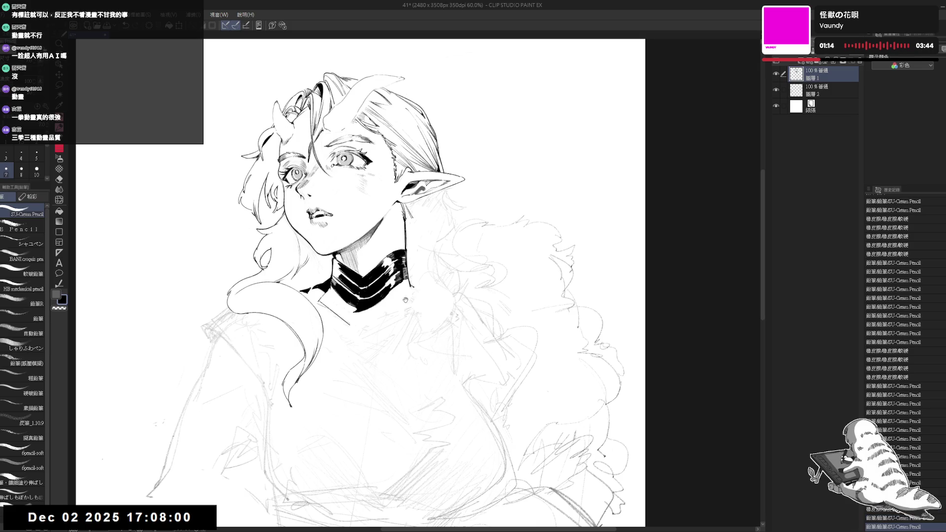
{"action": "key", "text": "ctrl+z"}
Add short pencil strokes beside the collar and fill the collar piece with solid black
{"action": "mouse_move", "coordinate": [388, 327]}
{"action": "left_mouse_down"}
{"action": "mouse_move", "coordinate": [414, 290]}
{"action": "mouse_move", "coordinate": [379, 294]}
{"action": "mouse_move", "coordinate": [417, 274]}
{"action": "mouse_move", "coordinate": [344, 289]}
{"action": "left_mouse_up"}
{"action": "key", "text": "e"}
{"action": "key", "text": "p"}
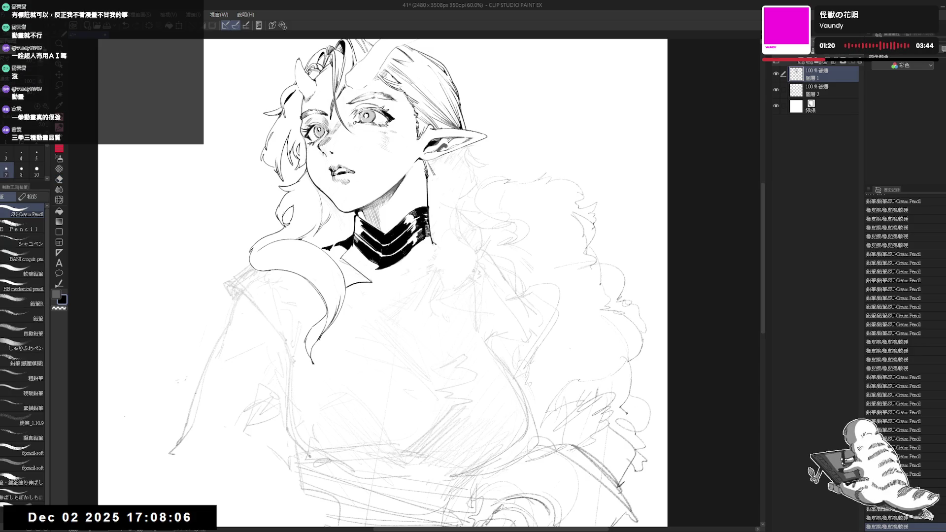
{"action": "left_click_drag", "start_coordinate": [344, 247], "coordinate": [335, 251]}
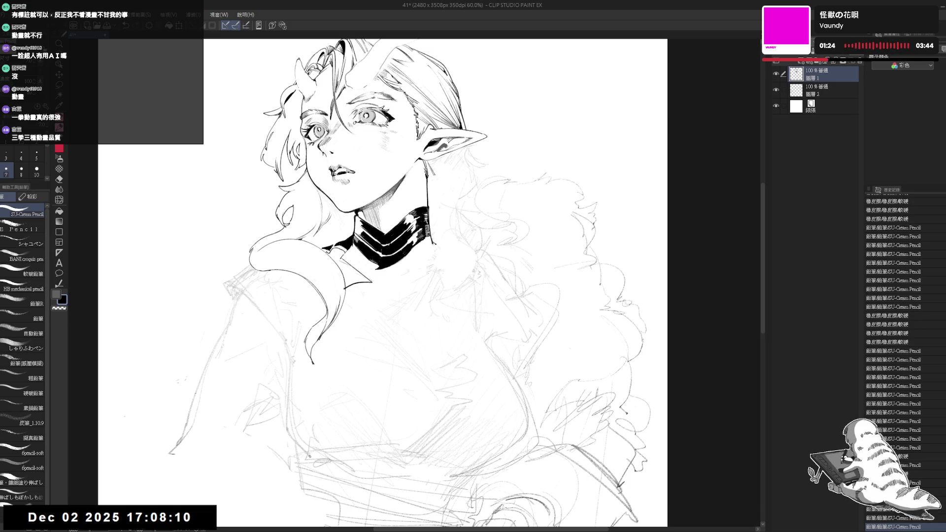
{"action": "key", "text": "g"}
{"action": "left_click", "coordinate": [353, 274]}
Tilt the canvas clockwise, then straighten it with Ctrl+0, zoom back in and nudge the view
{"action": "key", "text": "r"}
{"action": "left_click_drag", "start_coordinate": [368, 280], "coordinate": [444, 345]}
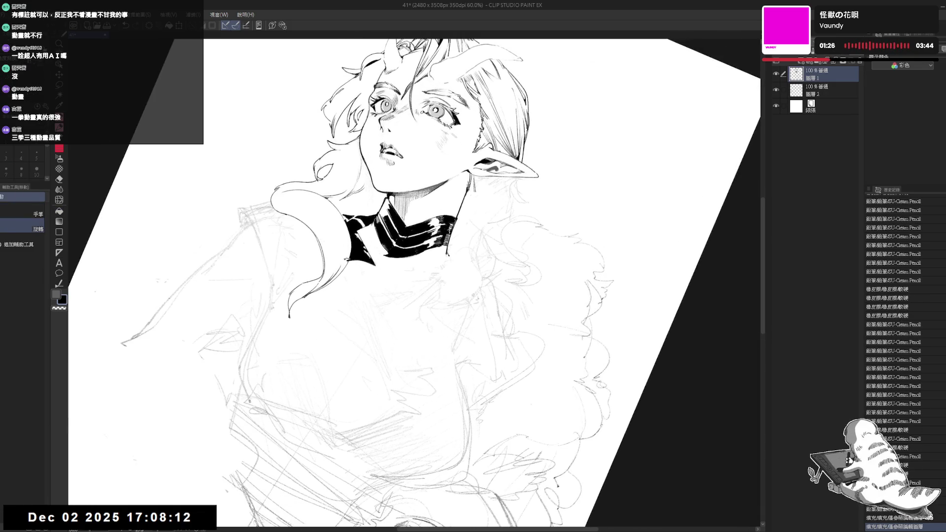
{"action": "key", "text": "p"}
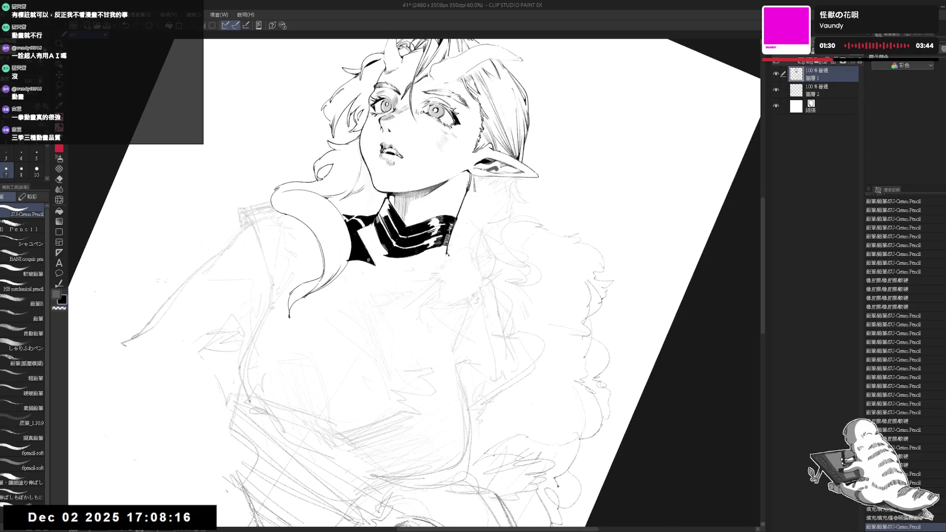
{"action": "key", "text": "ctrl+0"}
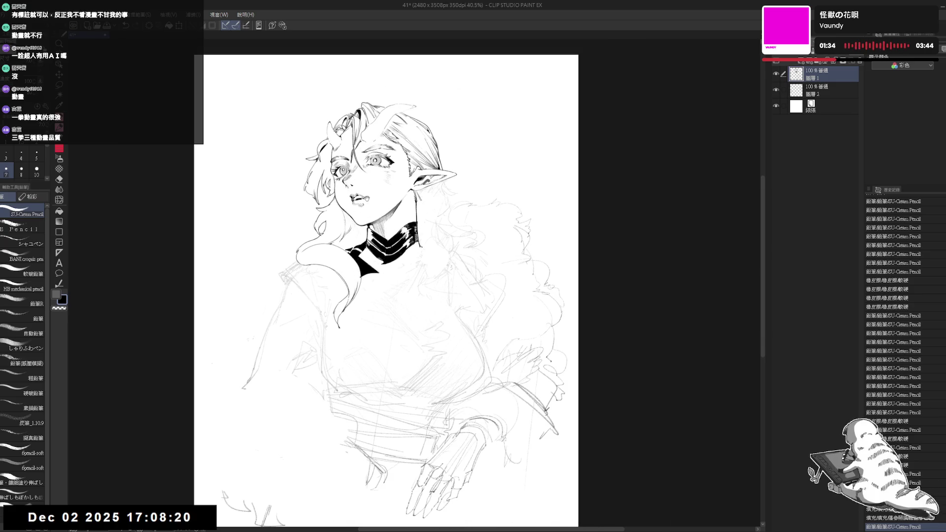
{"action": "scroll", "coordinate": [383, 199], "scroll_direction": "up", "scroll_amount": 2}
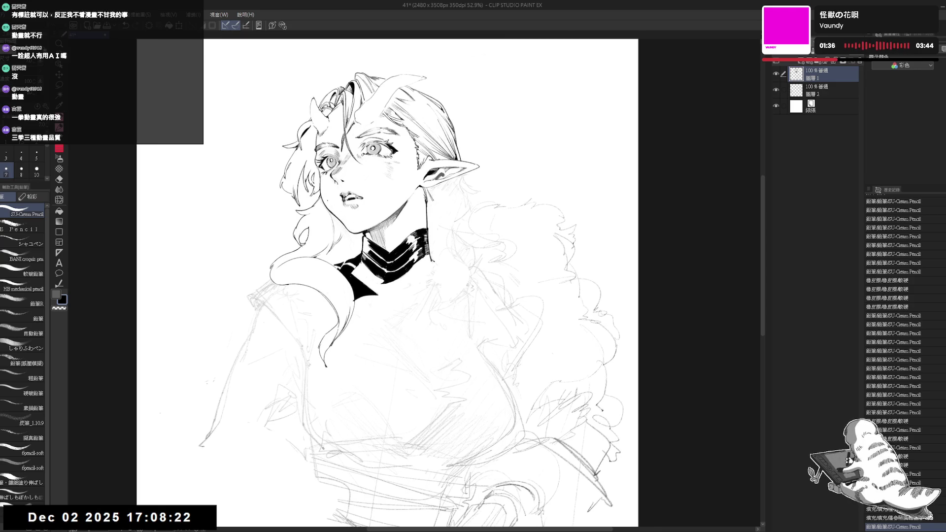
{"action": "left_click_drag", "start_coordinate": [341, 208], "coordinate": [336, 196]}
Erase the round lips and redraw the mouth lines, adding a small mark near the chin
{"action": "key", "text": "e"}
{"action": "key", "text": "p"}
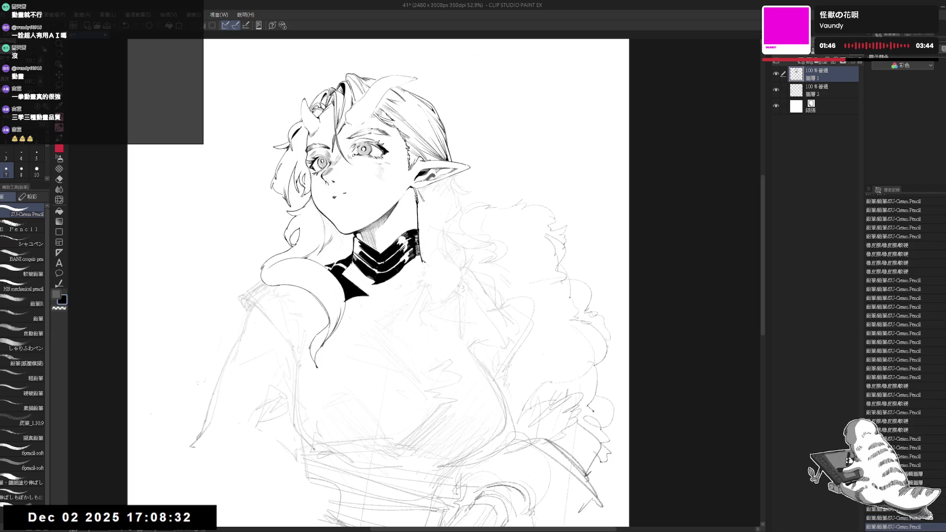
{"action": "mouse_move", "coordinate": [331, 190]}
{"action": "left_mouse_down"}
{"action": "mouse_move", "coordinate": [345, 186]}
{"action": "mouse_move", "coordinate": [336, 196]}
{"action": "left_mouse_up"}
{"action": "key", "text": "e"}
{"action": "key", "text": "p"}
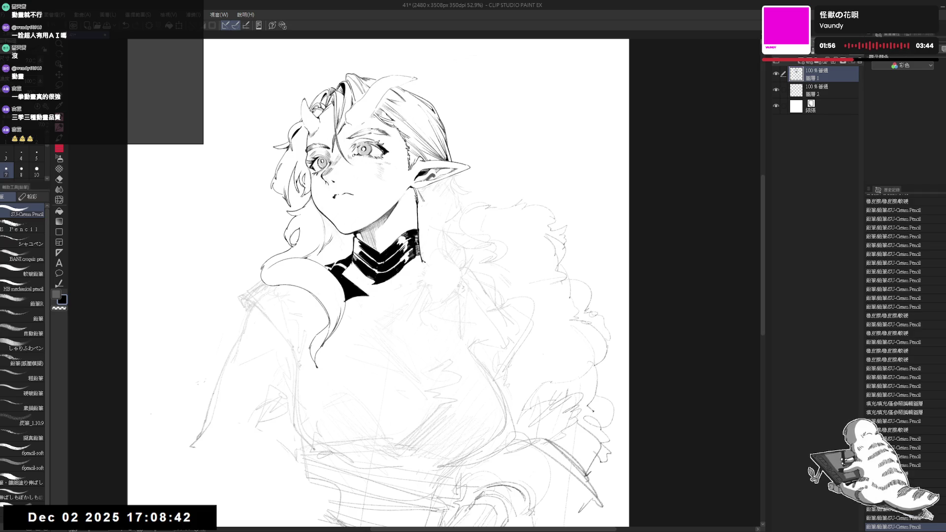
{"action": "key", "text": "ctrl+z"}
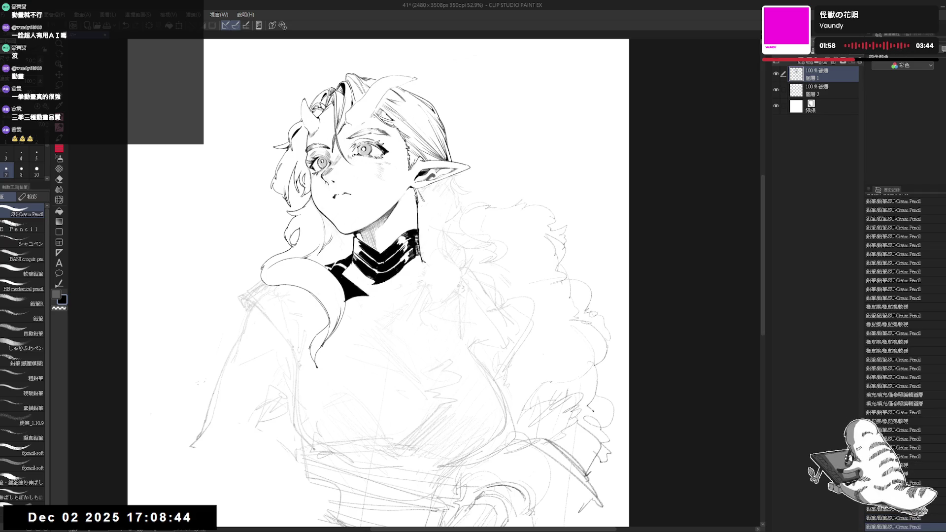
{"action": "left_click_drag", "start_coordinate": [335, 195], "coordinate": [347, 195]}
{"action": "left_click", "coordinate": [346, 217]}
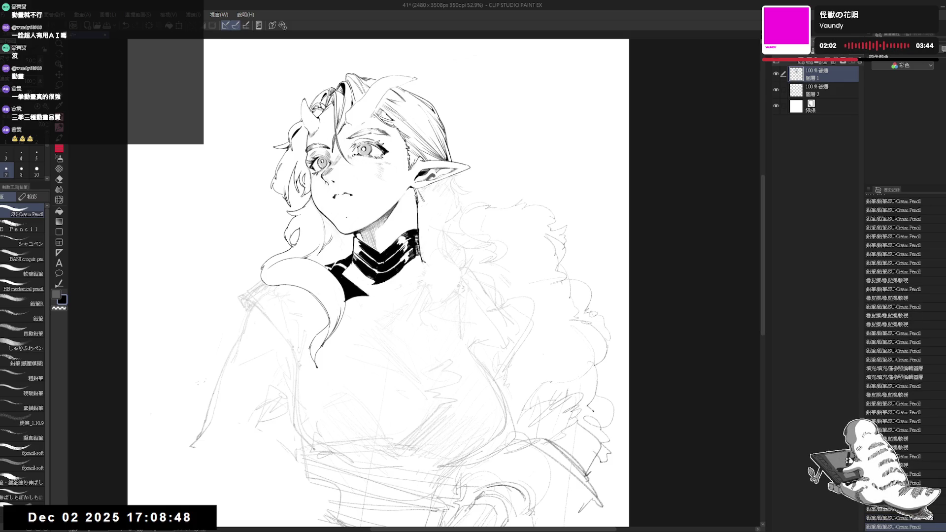
Erase and re-pencil small bits of the mouth, mirroring and tilting the view to check
{"action": "key", "text": "e"}
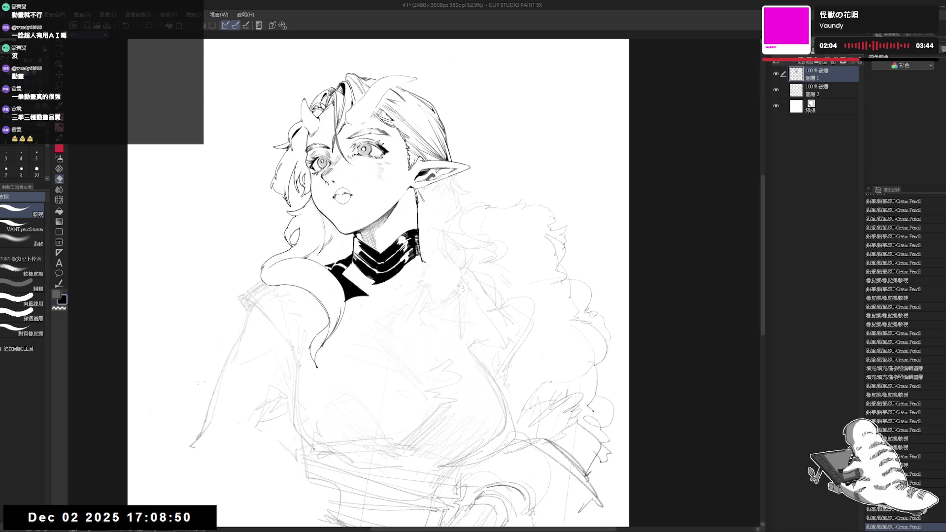
{"action": "left_click_drag", "start_coordinate": [346, 191], "coordinate": [337, 201]}
{"action": "left_click", "coordinate": [343, 196]}
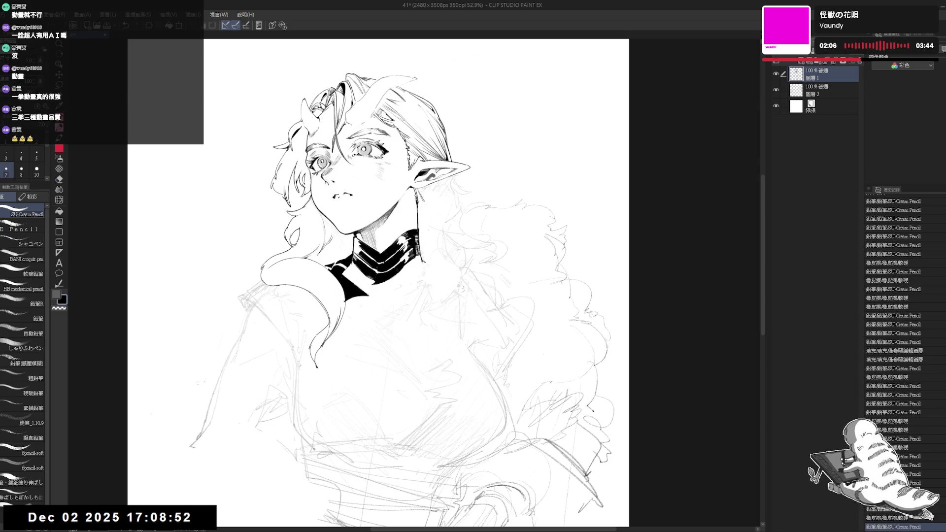
{"action": "left_click", "coordinate": [342, 195]}
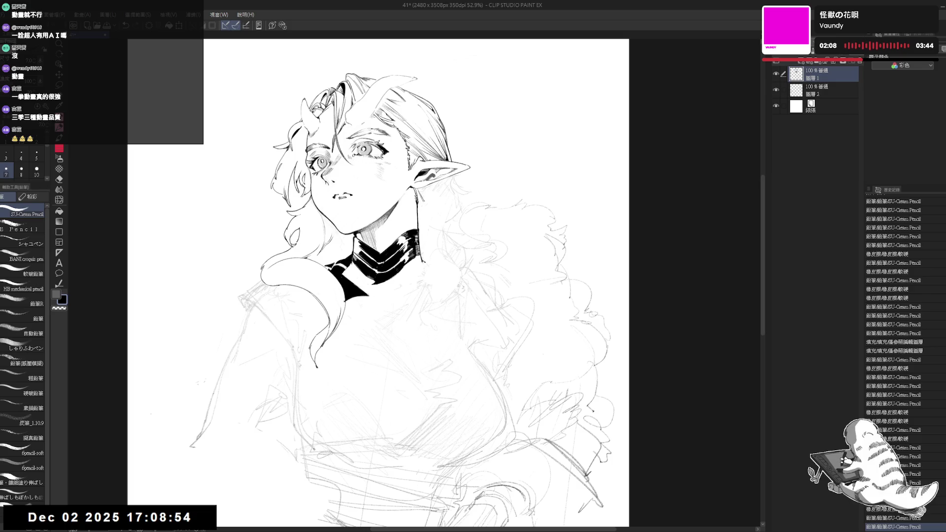
{"action": "key", "text": "h"}
{"action": "scroll", "coordinate": [359, 281], "scroll_direction": "up", "scroll_amount": 1}
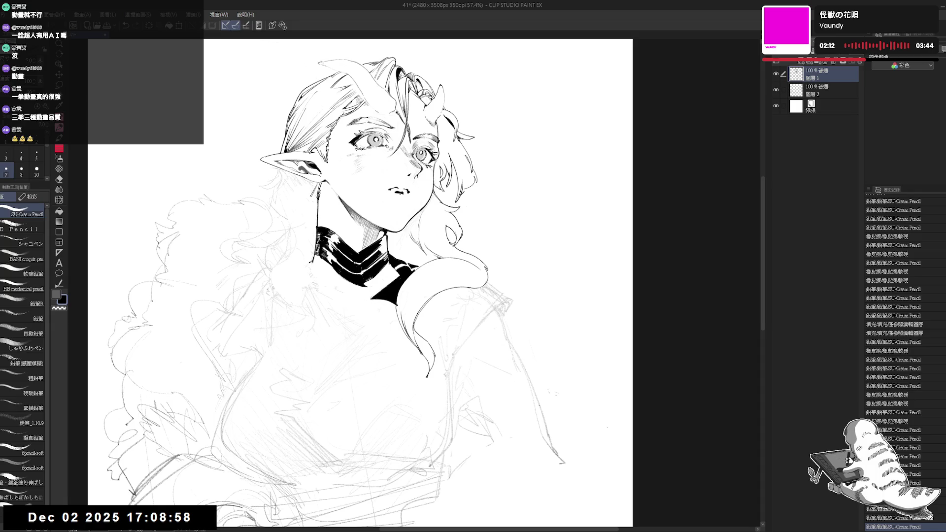
{"action": "key", "text": "minus"}
{"action": "key", "text": "e"}
{"action": "left_click_drag", "start_coordinate": [389, 197], "coordinate": [385, 192]}
{"action": "key", "text": "p"}
Refine the mouth corner with short pencil strokes
{"action": "key", "text": "e"}
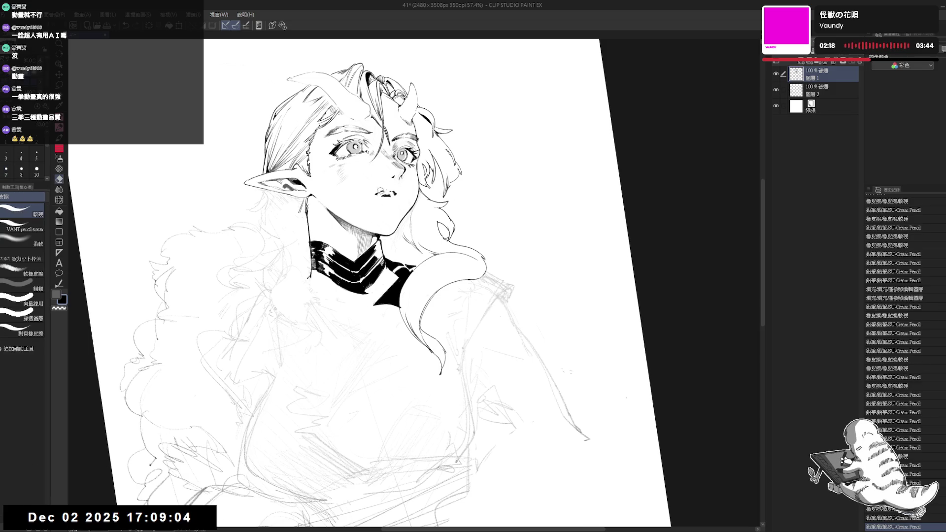
{"action": "key", "text": "p"}
{"action": "left_click_drag", "start_coordinate": [379, 192], "coordinate": [382, 194]}
{"action": "left_click_drag", "start_coordinate": [380, 195], "coordinate": [381, 196]}
{"action": "key", "text": "e"}
{"action": "key", "text": "p"}
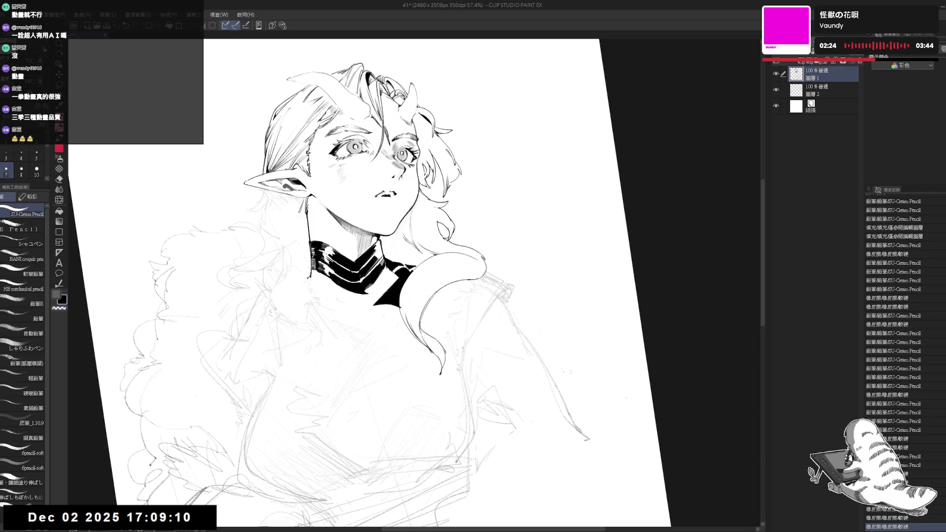
Bring the view back upright, undo the last stroke and erase a small bit near the mouth
{"action": "key", "text": "minus"}
{"action": "key", "text": "h"}
{"action": "key", "text": "ctrl+shift+r"}
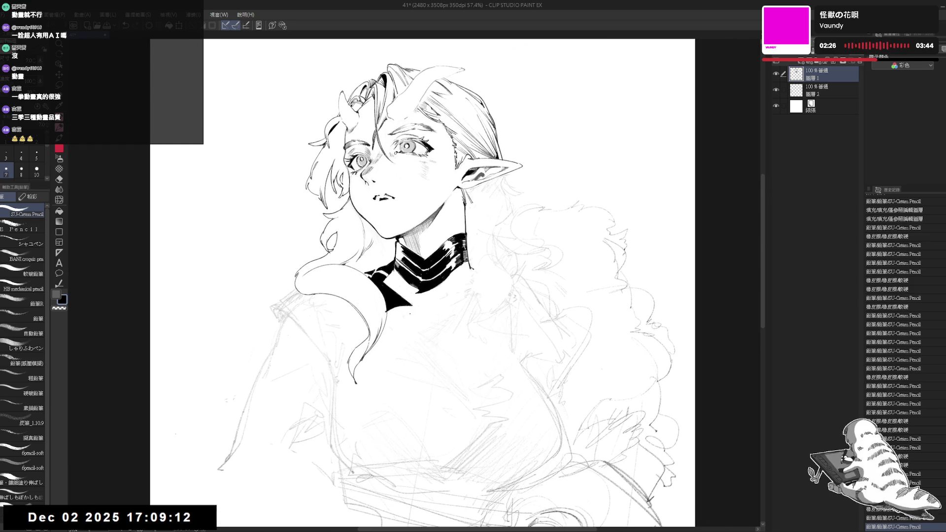
{"action": "key", "text": "asciicircum"}
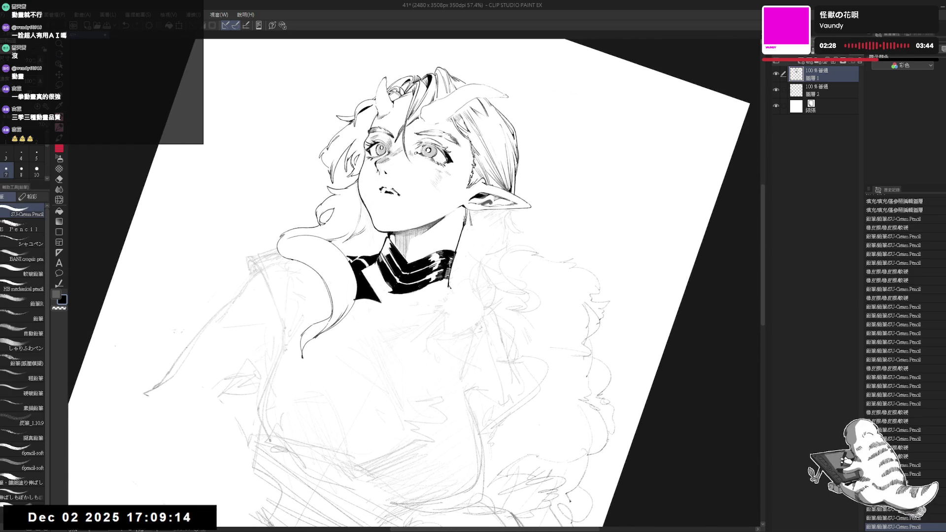
{"action": "key", "text": "ctrl+shift+r"}
{"action": "left_click_drag", "start_coordinate": [349, 220], "coordinate": [351, 220]}
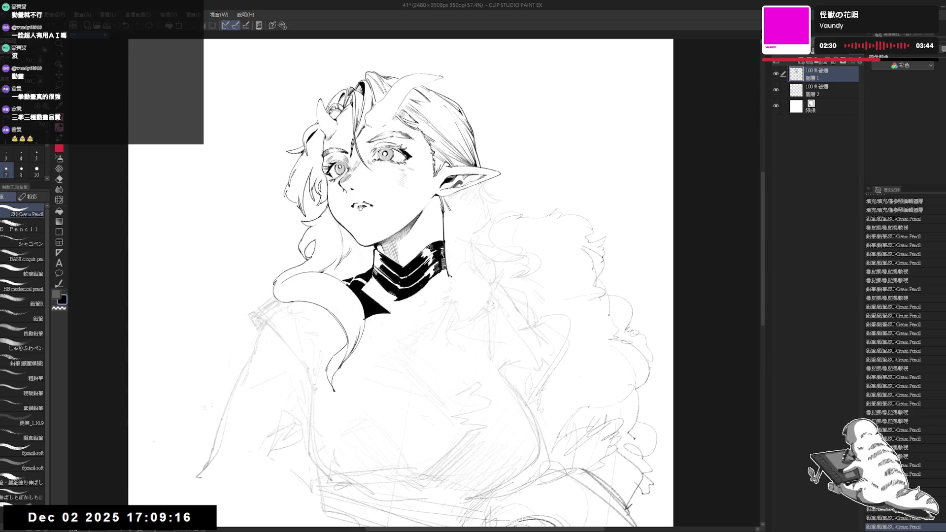
{"action": "key", "text": "ctrl+z"}
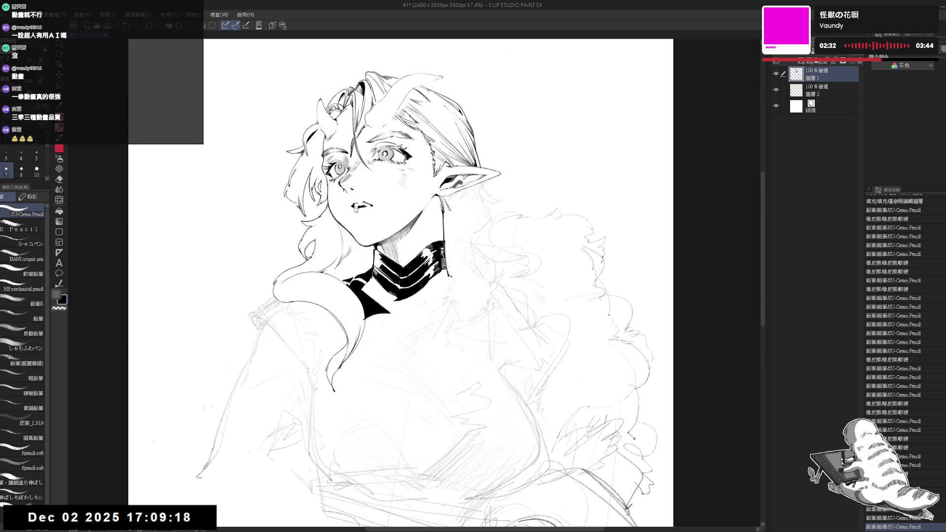
{"action": "key", "text": "e"}
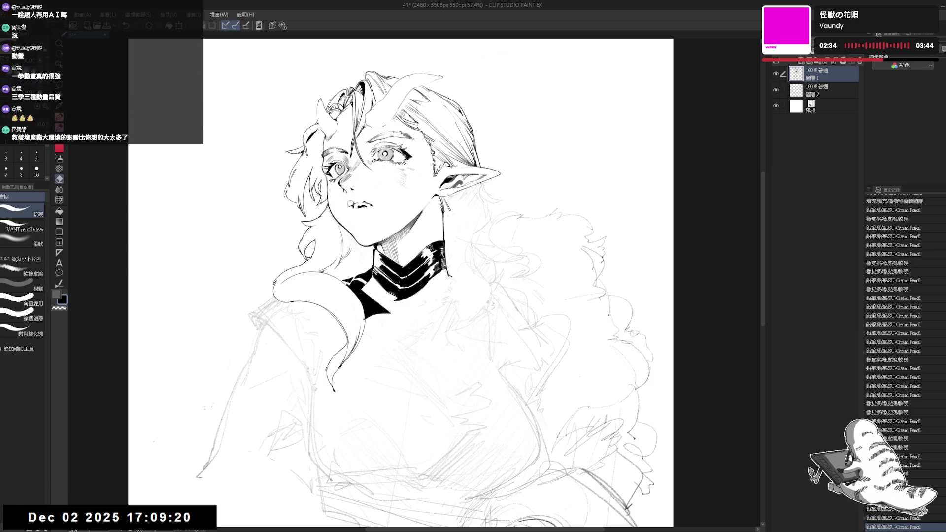
{"action": "left_click_drag", "start_coordinate": [349, 203], "coordinate": [356, 209]}
{"action": "key", "text": "p"}
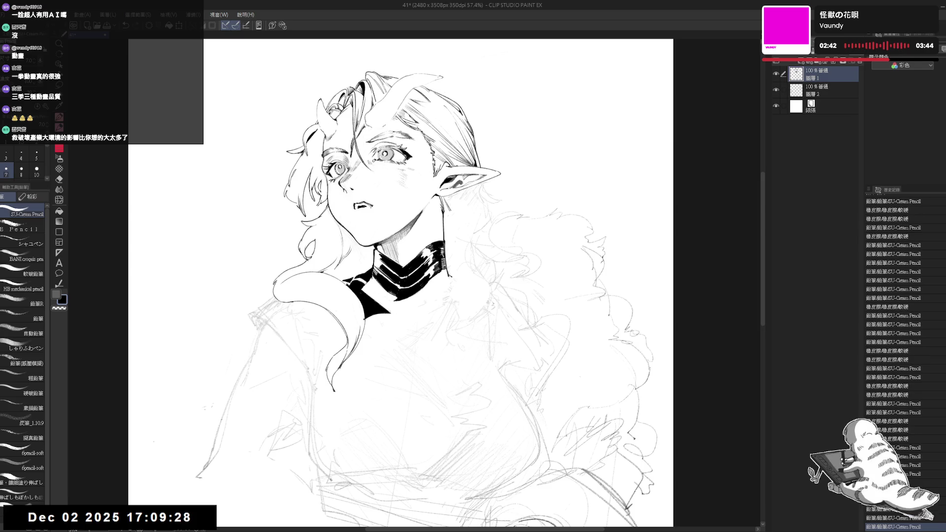
Tilt the view and redraw the pencil stroke at the mouth corner in black
{"action": "key", "text": "r"}
{"action": "mouse_move", "coordinate": [493, 345]}
{"action": "left_mouse_down"}
{"action": "mouse_move", "coordinate": [459, 374]}
{"action": "mouse_move", "coordinate": [443, 345]}
{"action": "left_mouse_up"}
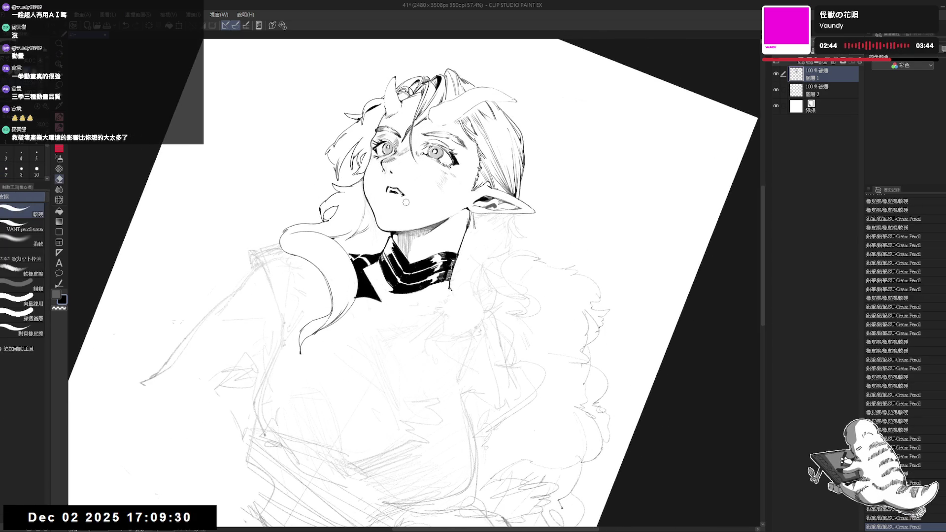
{"action": "left_click", "coordinate": [384, 193]}
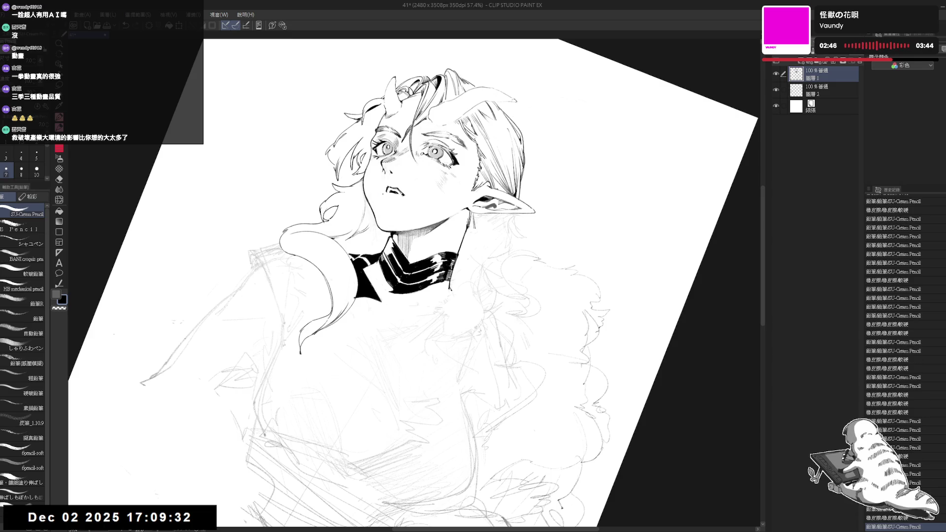
{"action": "left_click_drag", "start_coordinate": [389, 192], "coordinate": [393, 200]}
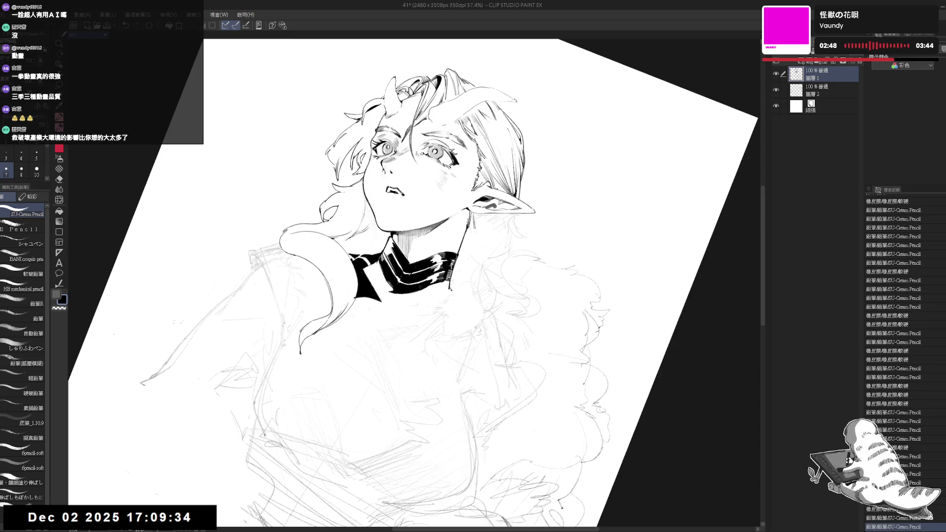
{"action": "key", "text": "ctrl+z"}
{"action": "key", "text": "x"}
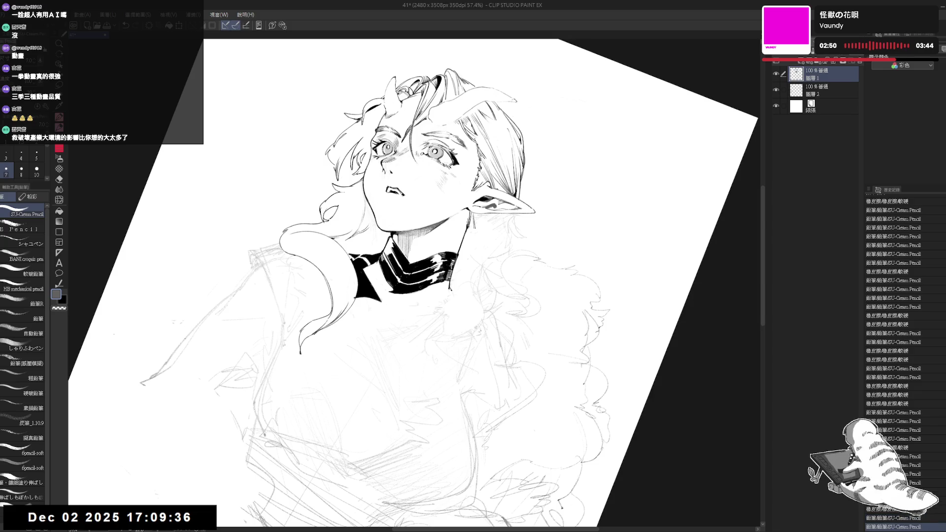
{"action": "key", "text": "x"}
{"action": "left_click_drag", "start_coordinate": [388, 192], "coordinate": [394, 201]}
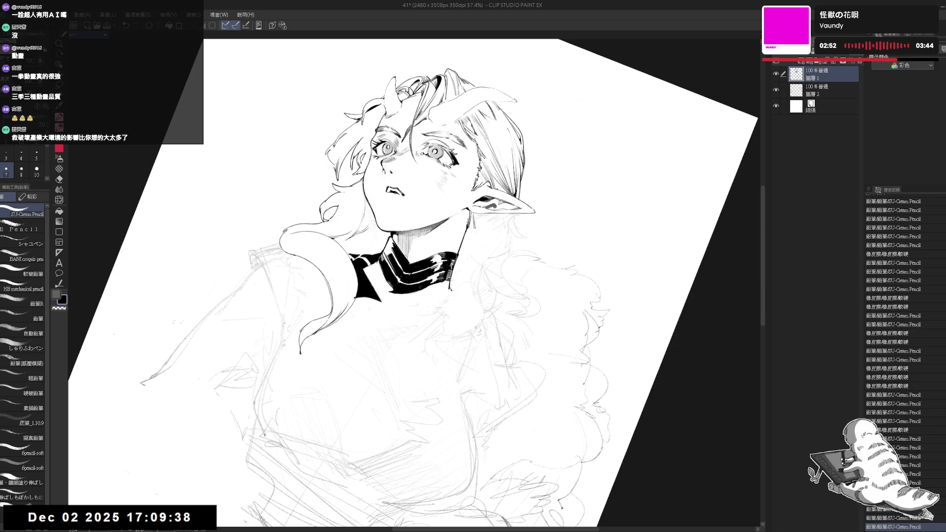
Erase a stray mark near the nose and reset the canvas rotation upright
{"action": "key", "text": "e"}
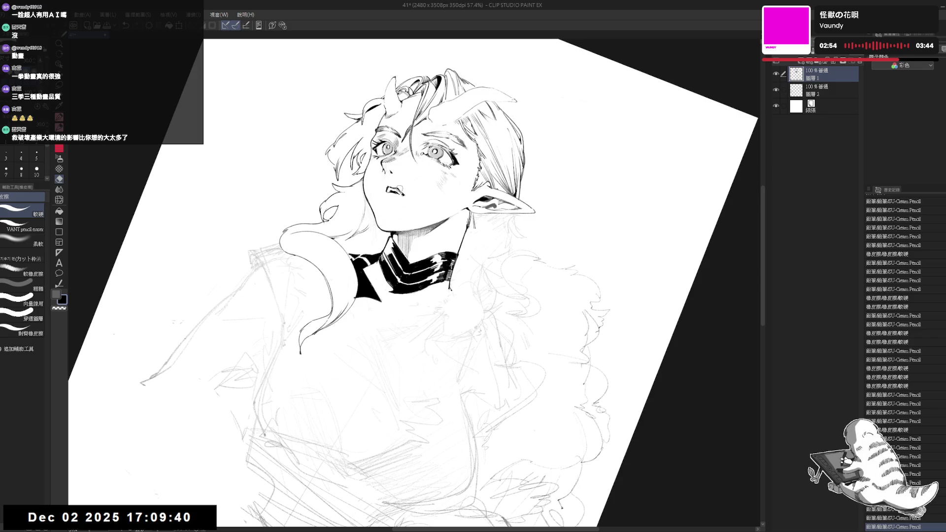
{"action": "left_click_drag", "start_coordinate": [397, 186], "coordinate": [401, 191]}
{"action": "key", "text": "p"}
{"action": "key", "text": "e"}
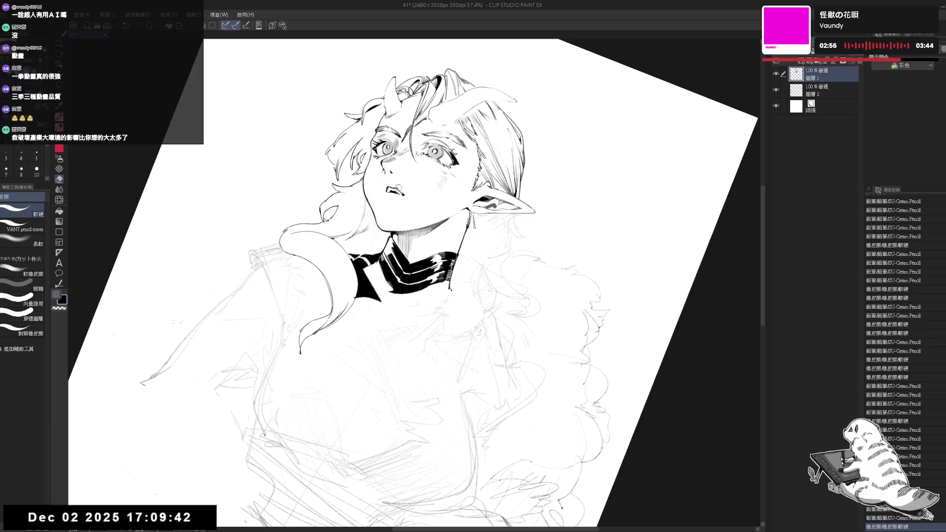
{"action": "key", "text": "p"}
{"action": "key", "text": "ctrl+at"}
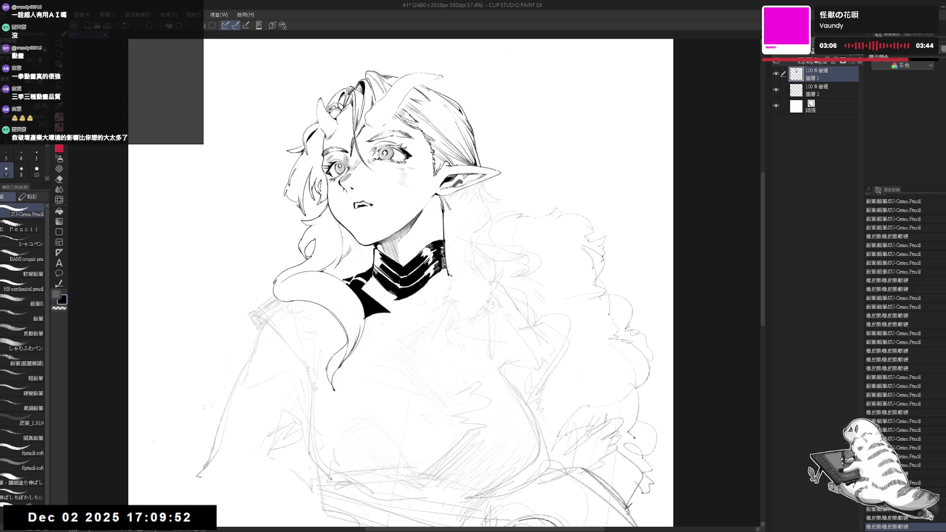
Erase the teardrop-shaped ink drop under the mouth, using a brush one size larger
{"action": "key", "text": "e"}
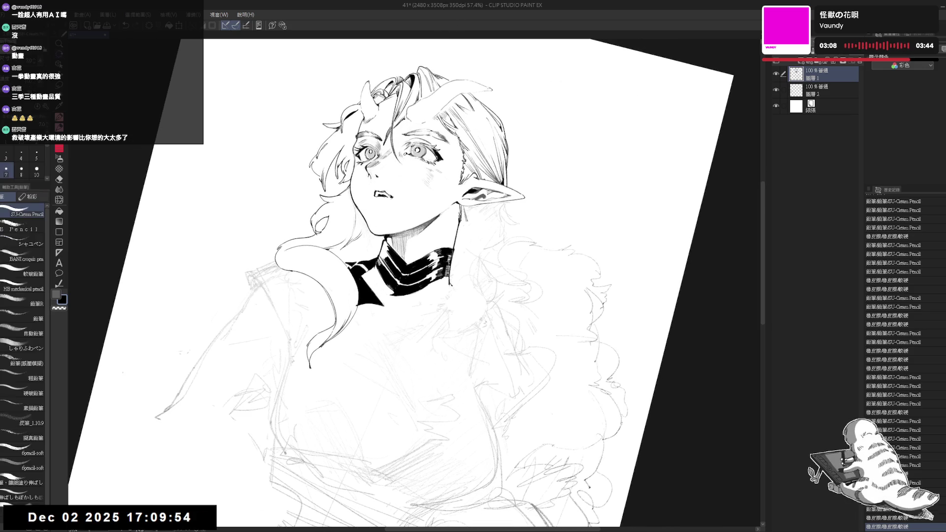
{"action": "left_click_drag", "start_coordinate": [388, 197], "coordinate": [392, 201]}
{"action": "key", "text": "p"}
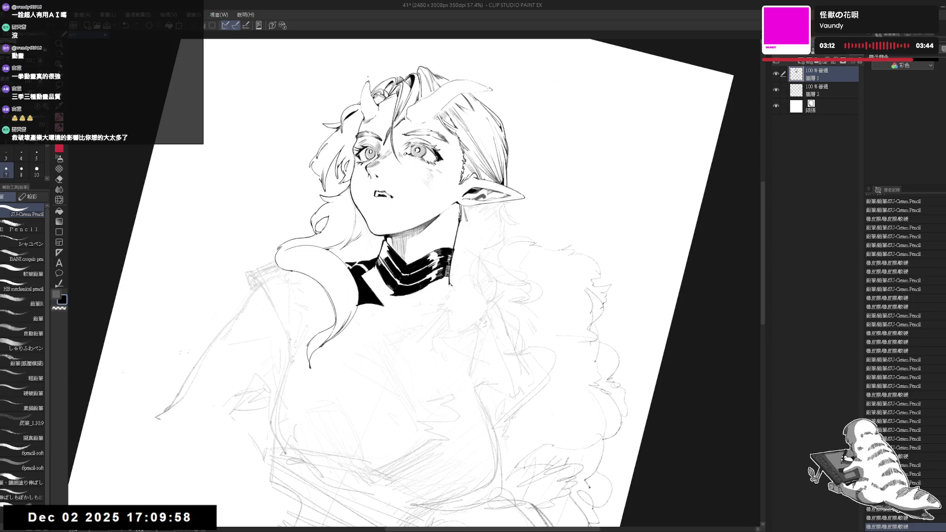
{"action": "key", "text": "x"}
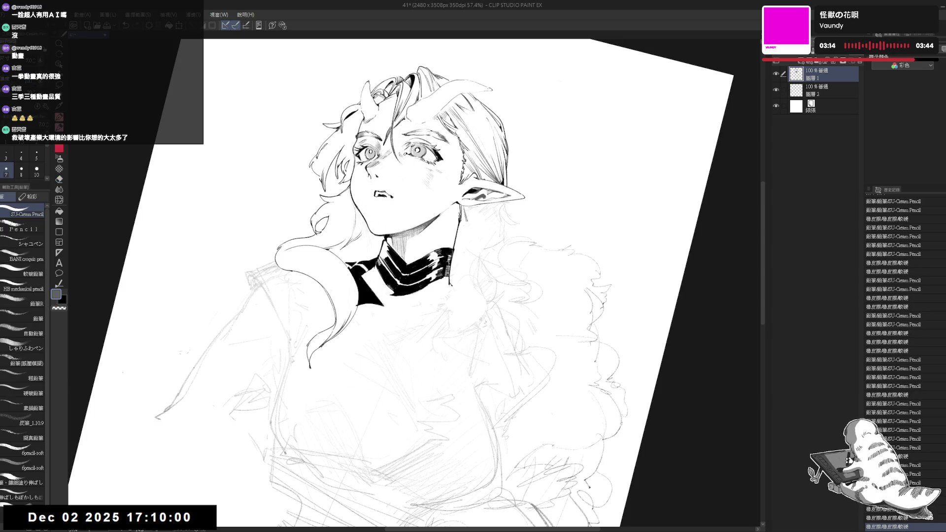
{"action": "left_click", "coordinate": [391, 198]}
{"action": "key", "text": "ctrl+z"}
{"action": "key", "text": "x"}
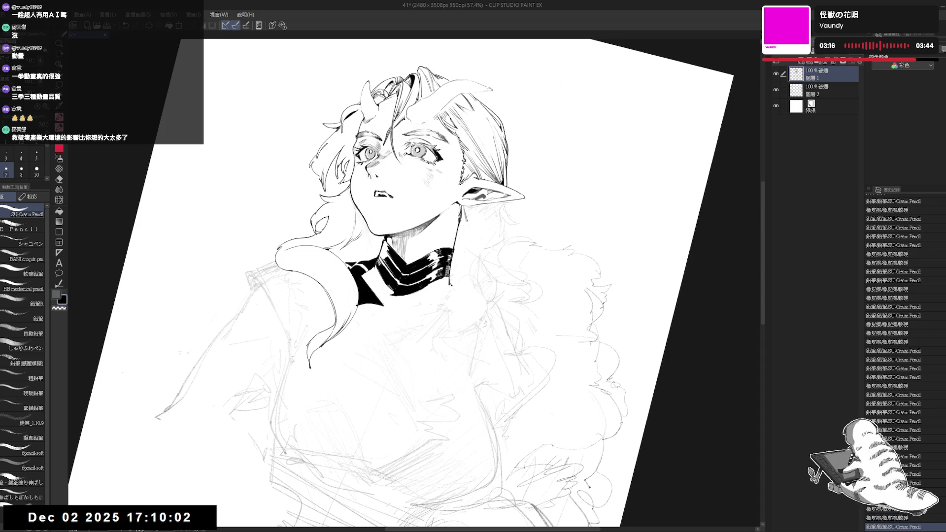
{"action": "key", "text": "bracketright"}
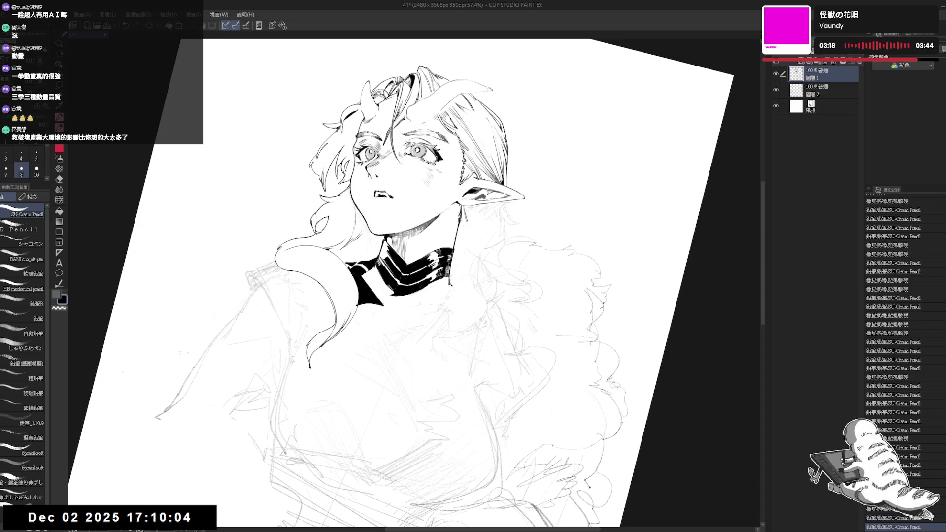
{"action": "key", "text": "e"}
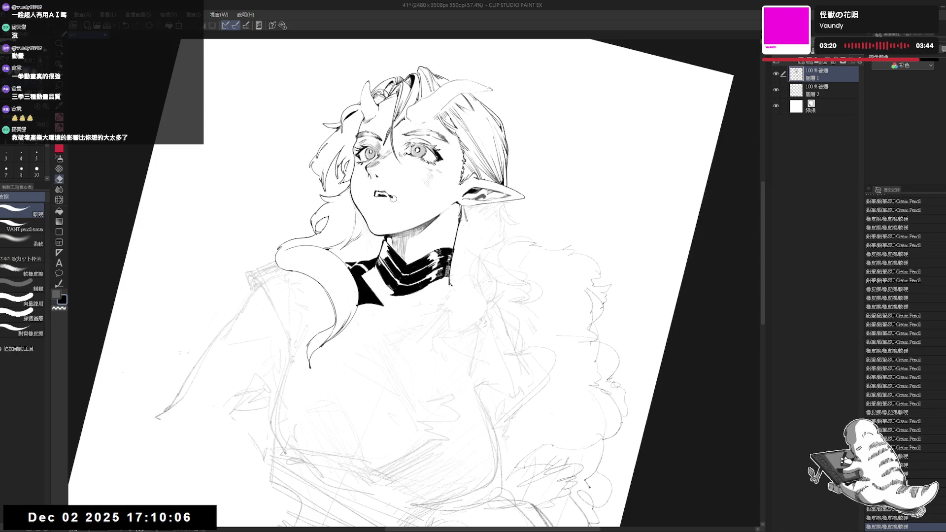
{"action": "left_click_drag", "start_coordinate": [388, 196], "coordinate": [393, 202]}
{"action": "key", "text": "p"}
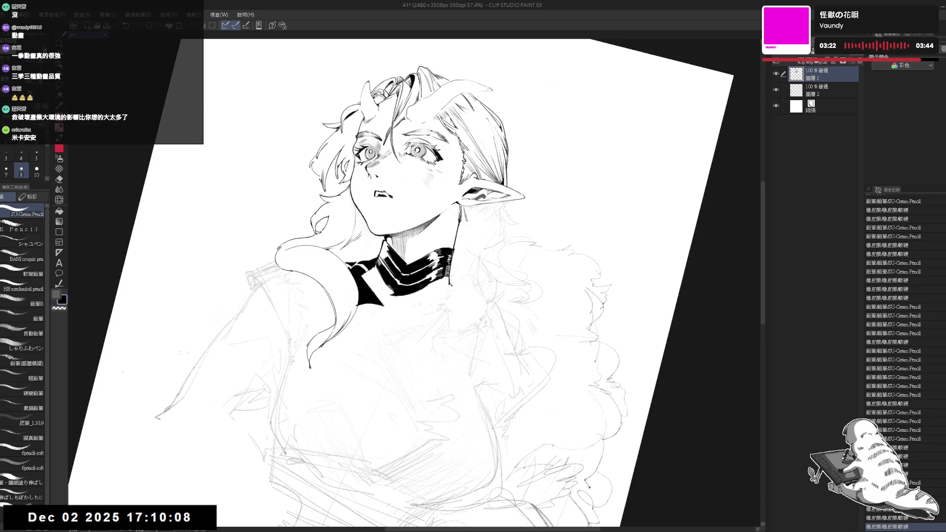
Mirror the view to check the face, then add a short stroke near the collar
{"action": "key", "text": "ctrl+at"}
{"action": "key", "text": "h"}
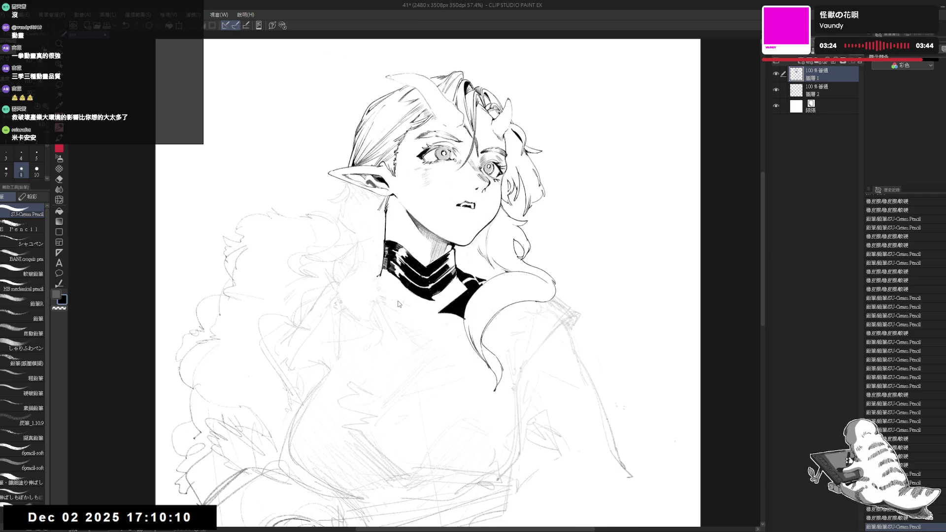
{"action": "key", "text": "h"}
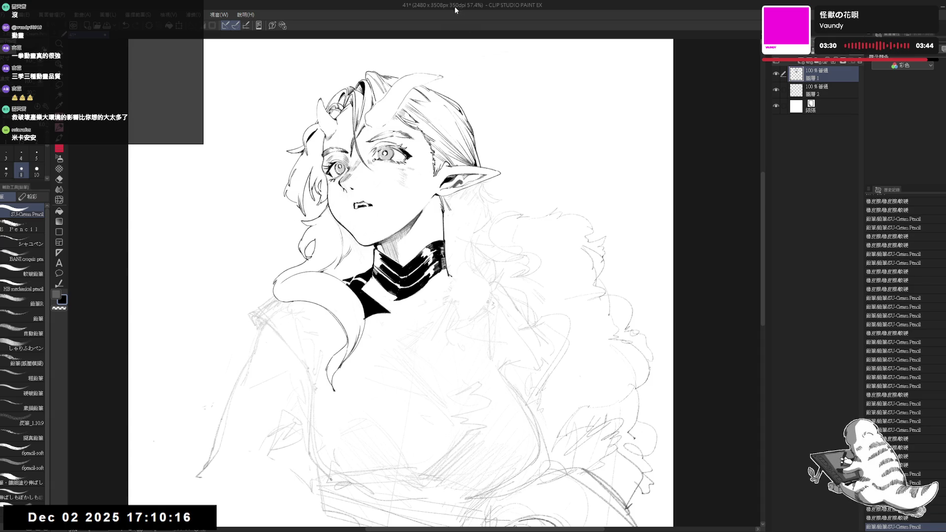
{"action": "key", "text": "minus"}
{"action": "key", "text": "minus"}
{"action": "key", "text": "minus"}
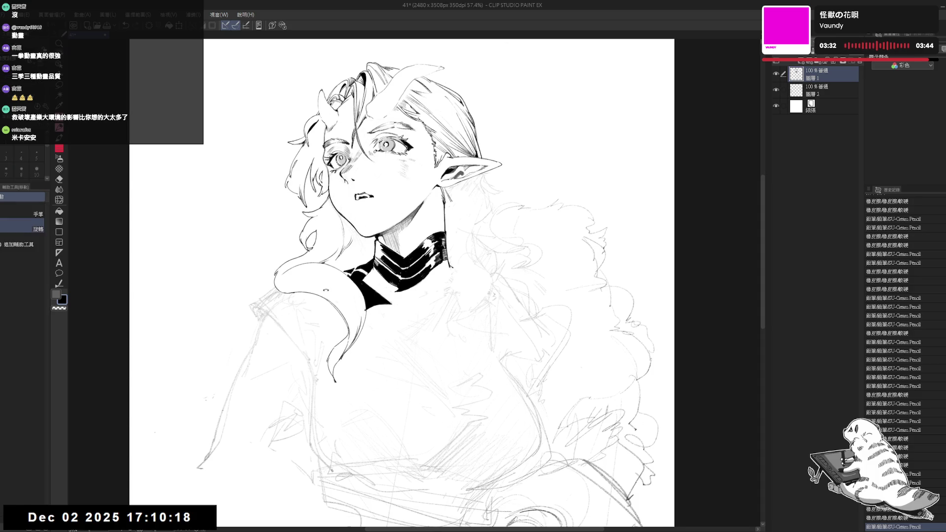
{"action": "left_click_drag", "start_coordinate": [359, 251], "coordinate": [363, 269]}
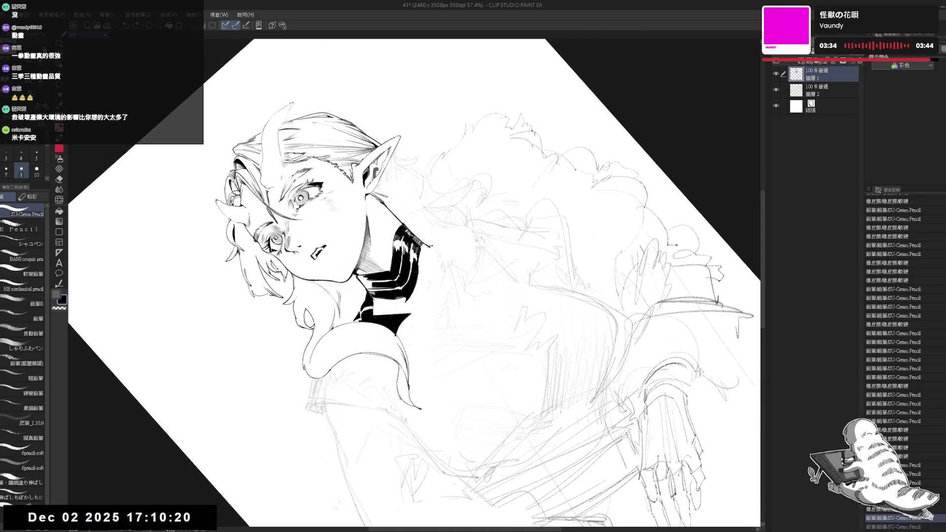
{"action": "key", "text": "ctrl+z"}
{"action": "key", "text": "ctrl+y"}
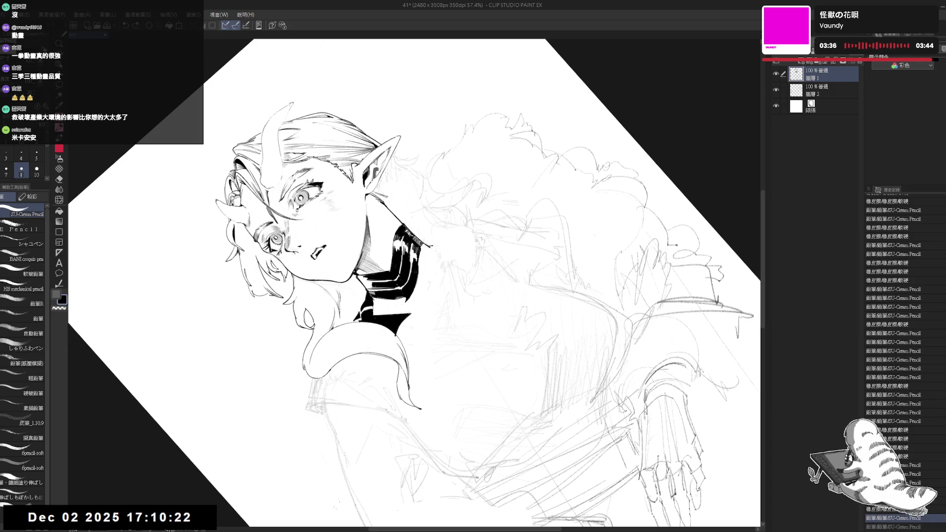
{"action": "key", "text": "at"}
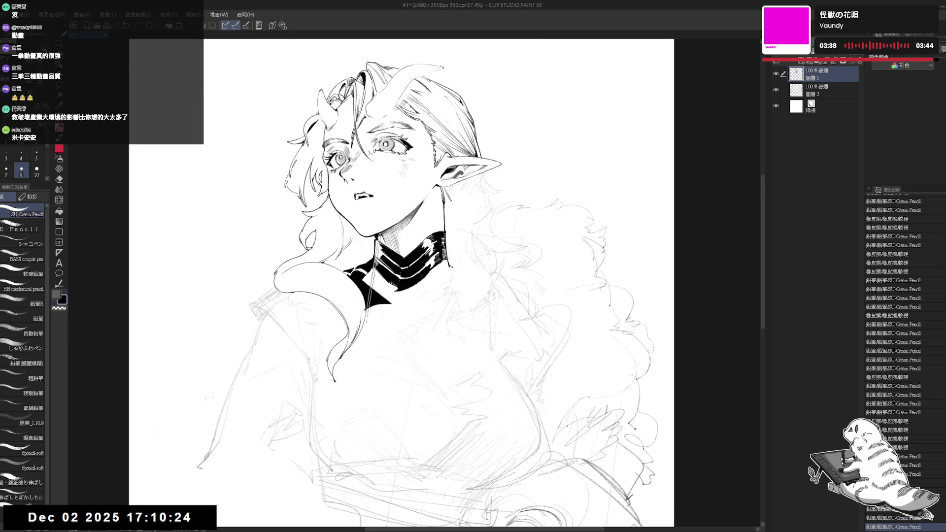
{"action": "mouse_move", "coordinate": [380, 232]}
{"action": "left_mouse_down"}
{"action": "mouse_move", "coordinate": [382, 202]}
{"action": "mouse_move", "coordinate": [368, 186]}
{"action": "mouse_move", "coordinate": [402, 238]}
{"action": "left_mouse_up"}
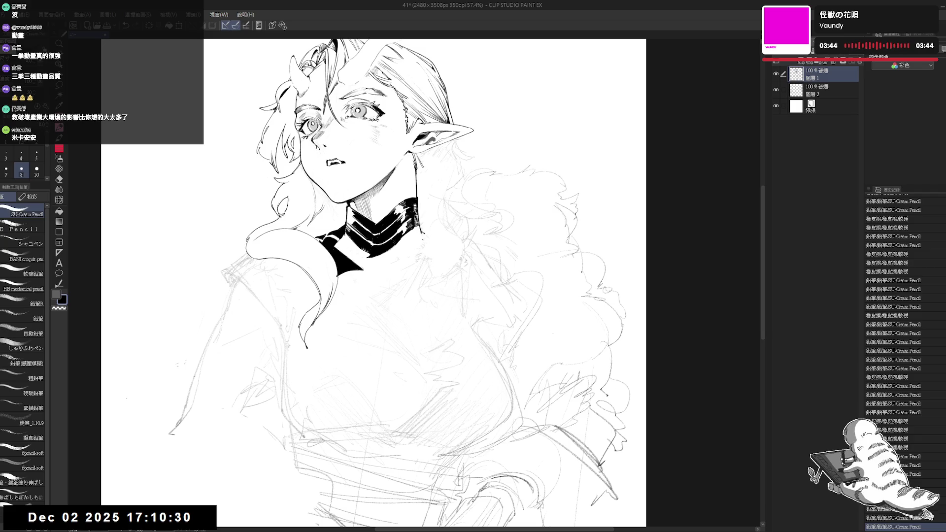
Centre the face and erase small marks below the pointed ear
{"action": "left_click_drag", "start_coordinate": [442, 154], "coordinate": [390, 173]}
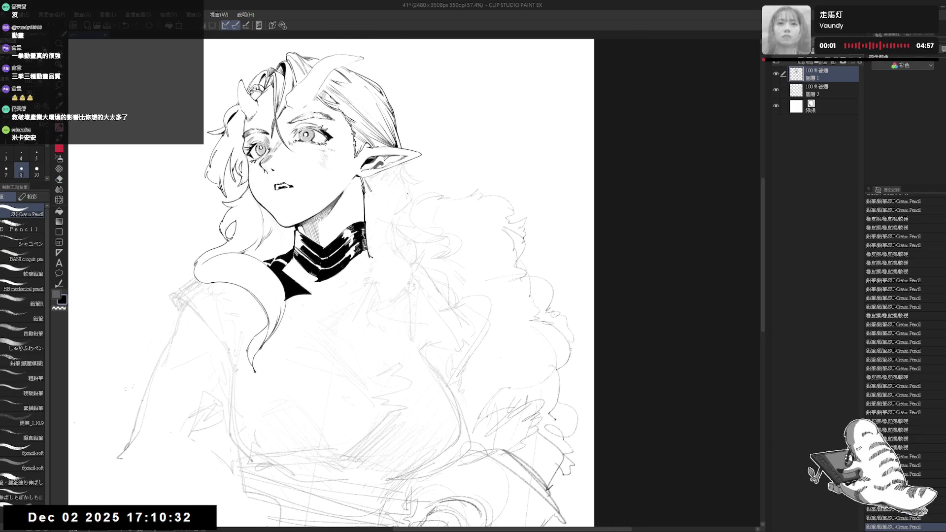
{"action": "key", "text": "e"}
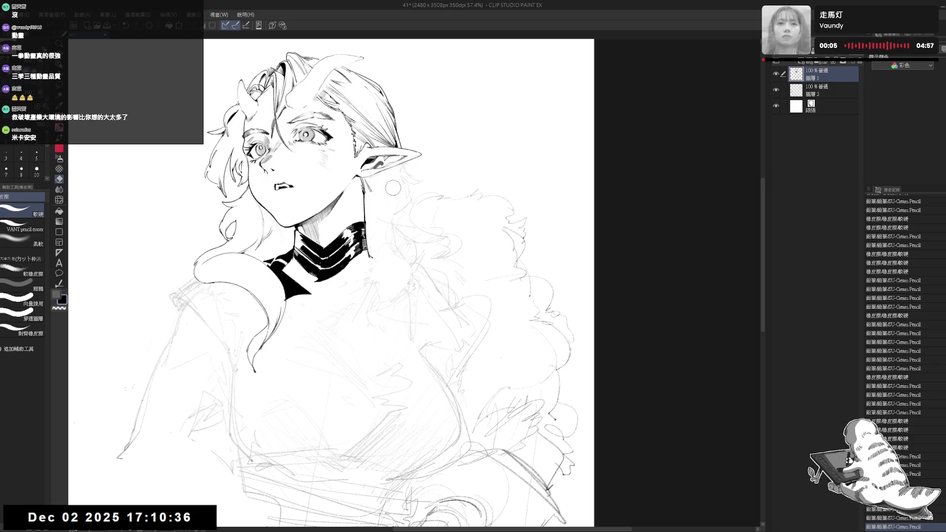
{"action": "left_click", "coordinate": [392, 188]}
{"action": "key", "text": "p"}
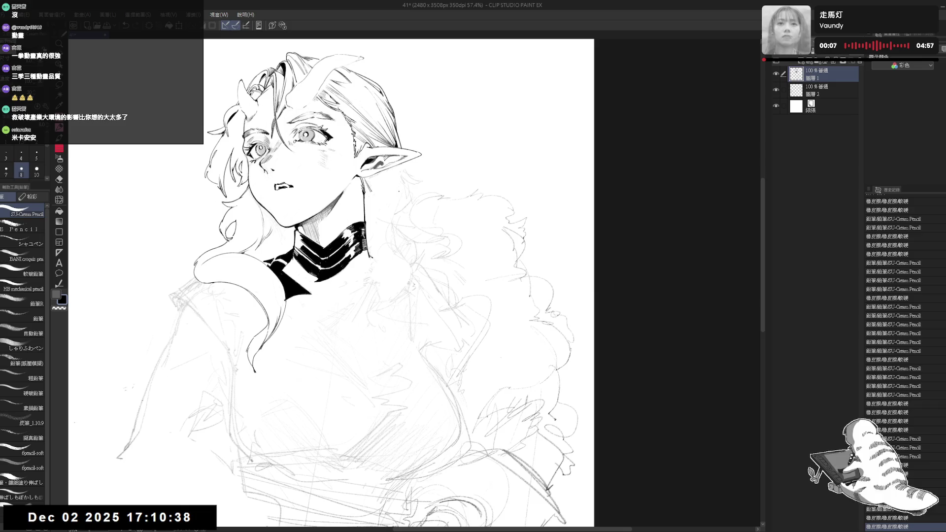
{"action": "key", "text": "e"}
{"action": "left_click", "coordinate": [405, 176]}
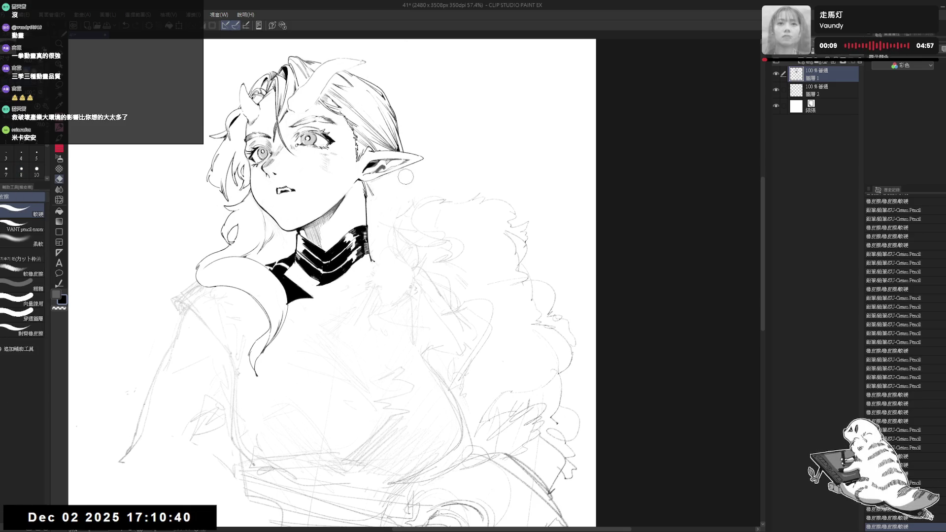
{"action": "key", "text": "p"}
Draw the dangling earring below the ear at brush size 7, erasing stray lines around it
{"action": "left_click_drag", "start_coordinate": [406, 166], "coordinate": [407, 197]}
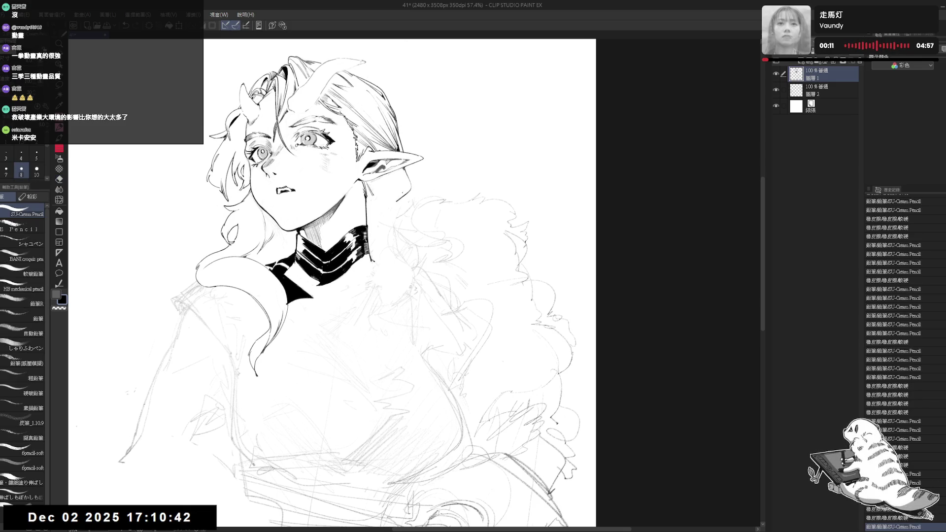
{"action": "key", "text": "bracketleft"}
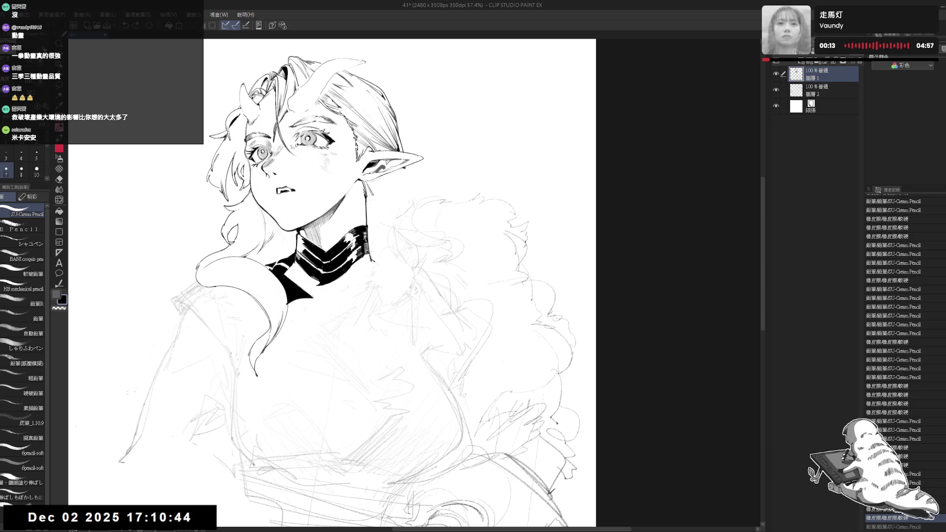
{"action": "key", "text": "e"}
{"action": "mouse_move", "coordinate": [404, 194]}
{"action": "left_mouse_down"}
{"action": "mouse_move", "coordinate": [409, 224]}
{"action": "mouse_move", "coordinate": [408, 215]}
{"action": "mouse_move", "coordinate": [379, 254]}
{"action": "left_mouse_up"}
{"action": "key", "text": "p"}
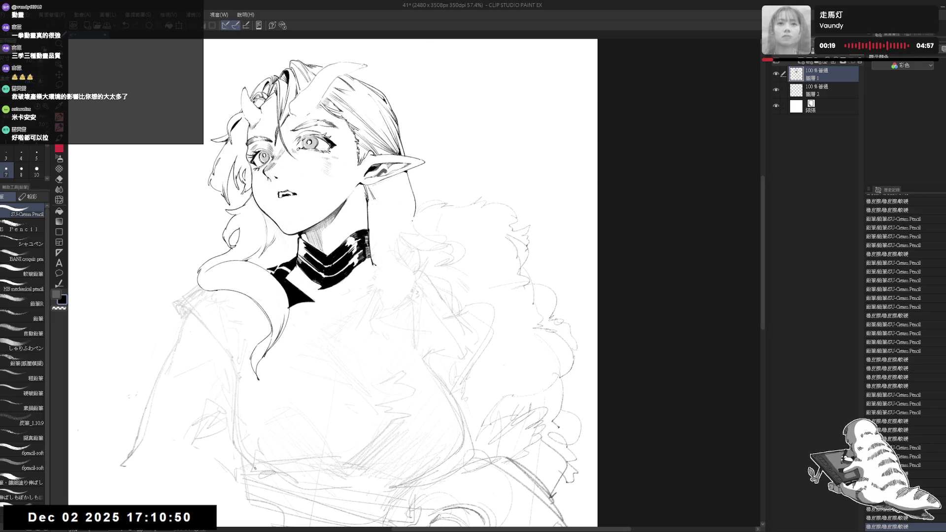
{"action": "left_click_drag", "start_coordinate": [413, 217], "coordinate": [408, 229]}
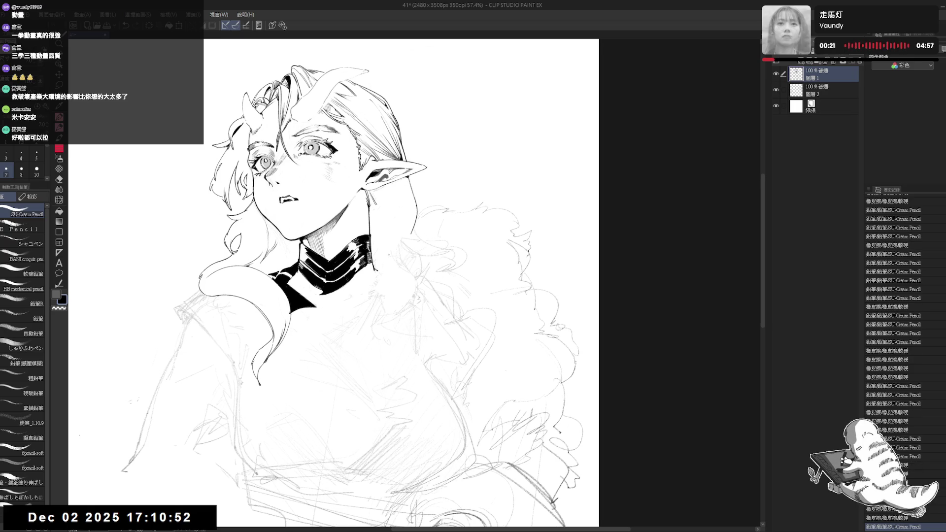